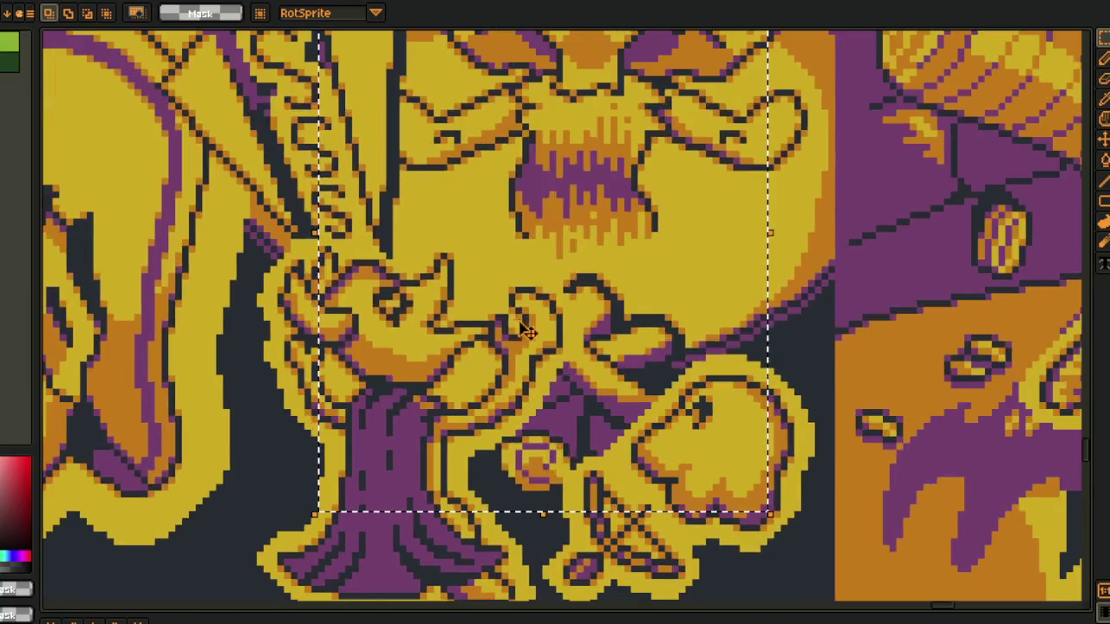
Zoom and pan down through the lower part of the sword scene panel
scroll(556, 384, down, 1)
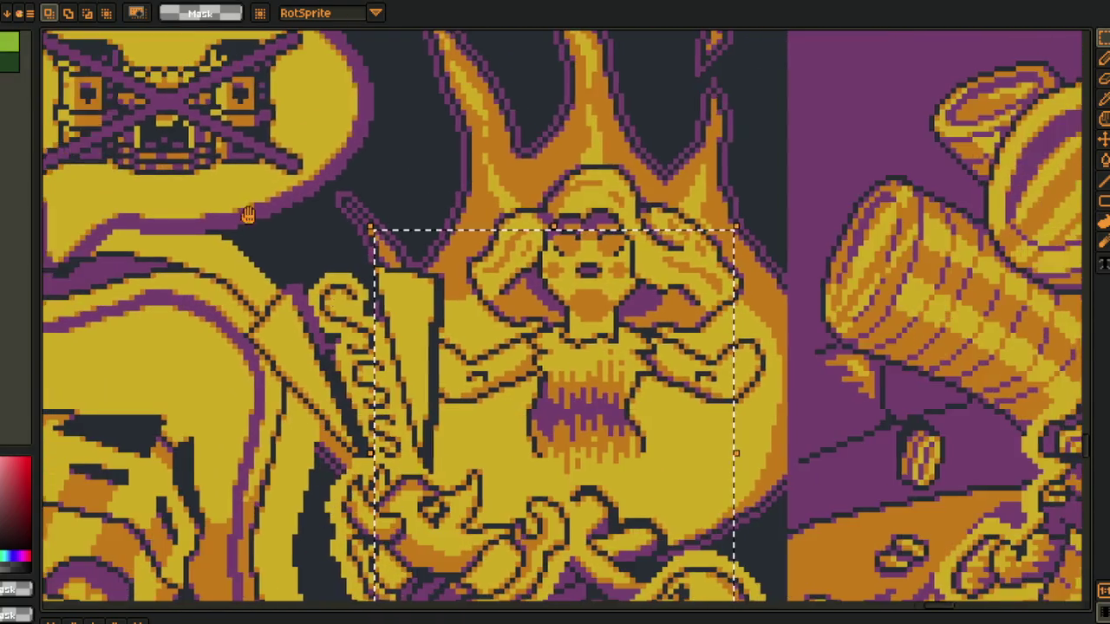
drag(568, 355, 462, 241)
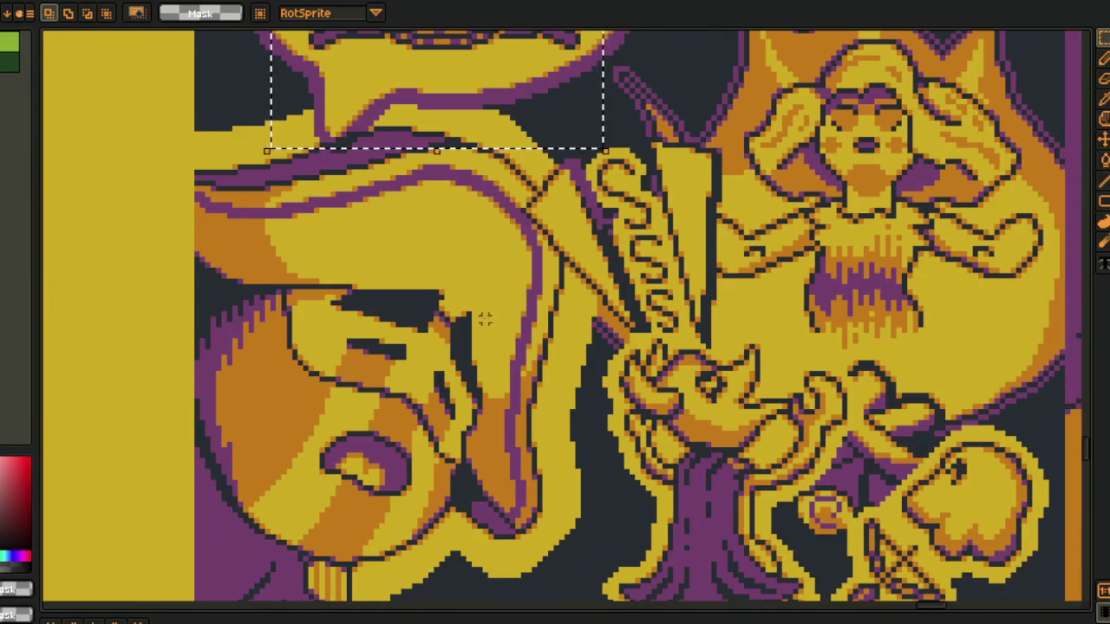
scroll(479, 276, down, 3)
scroll(514, 438, down, 5)
scroll(563, 303, down, 2)
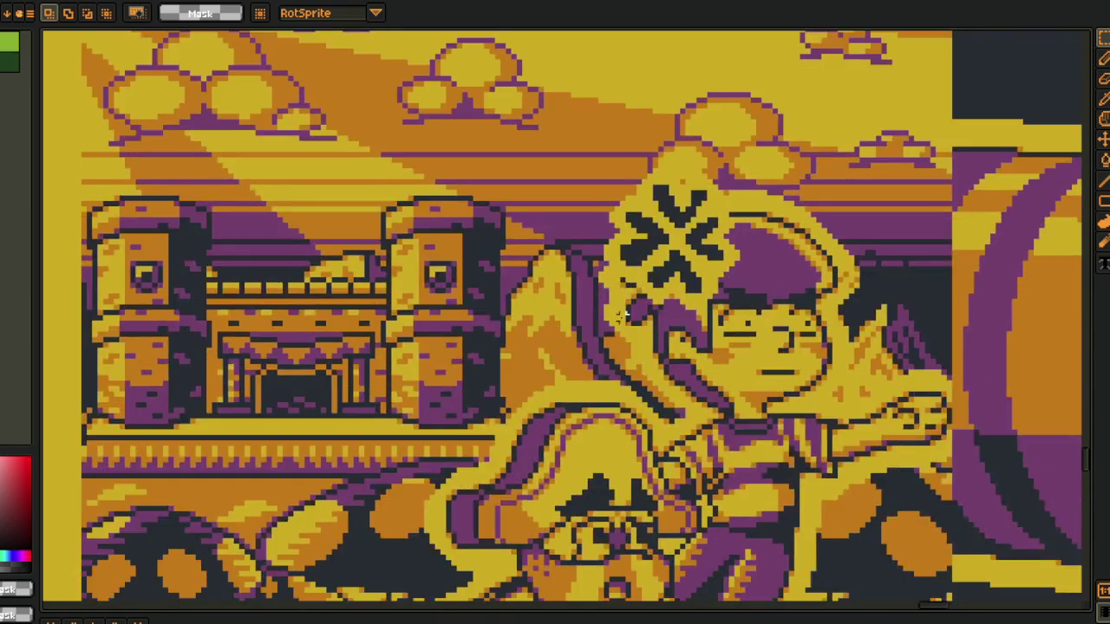
scroll(600, 196, down, 1)
scroll(691, 487, right, 3)
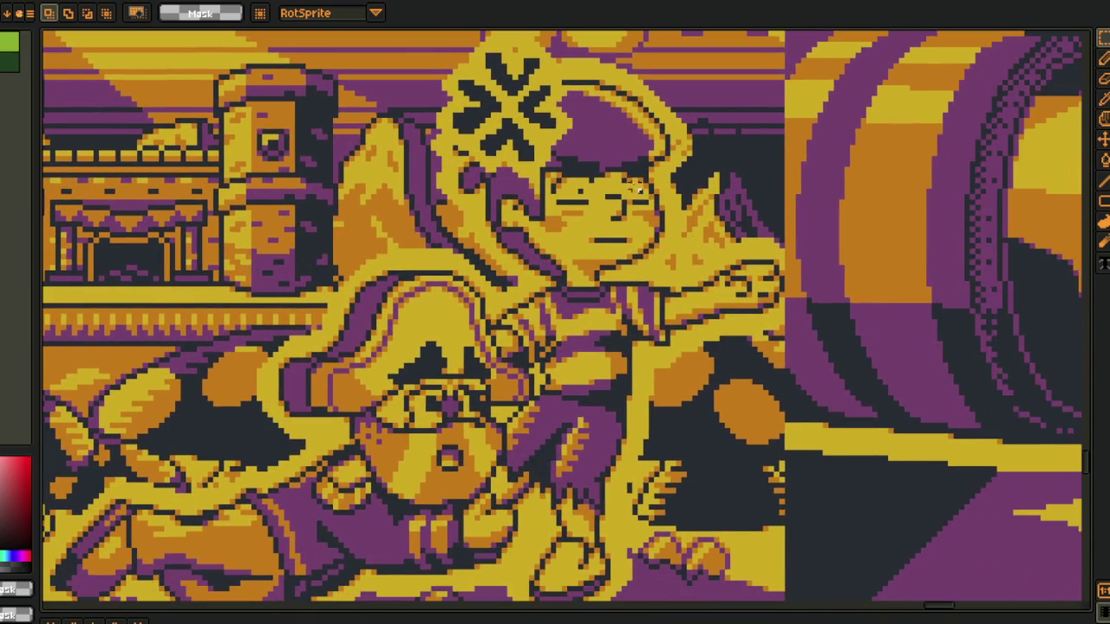
scroll(502, 208, left, 3)
scroll(519, 314, left, 3)
Scroll across the neighbouring panels to the castle and campfire scenes
scroll(503, 329, down, 2)
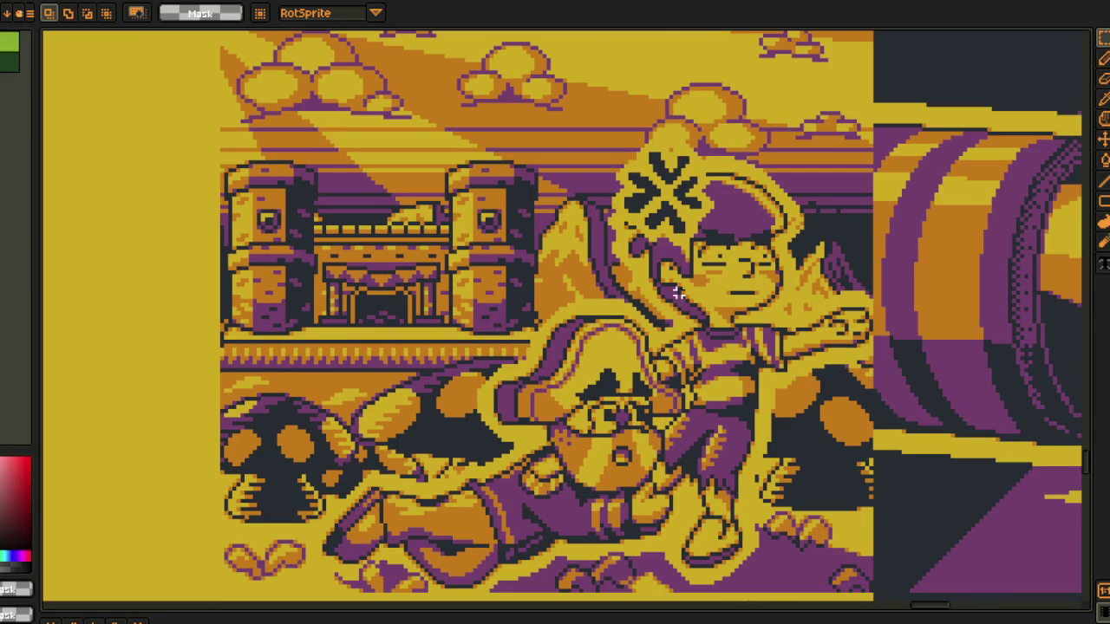
scroll(555, 312, down, 3)
scroll(555, 312, right, 3)
scroll(557, 416, up, 5)
scroll(557, 416, up, 3)
scroll(512, 310, up, 3)
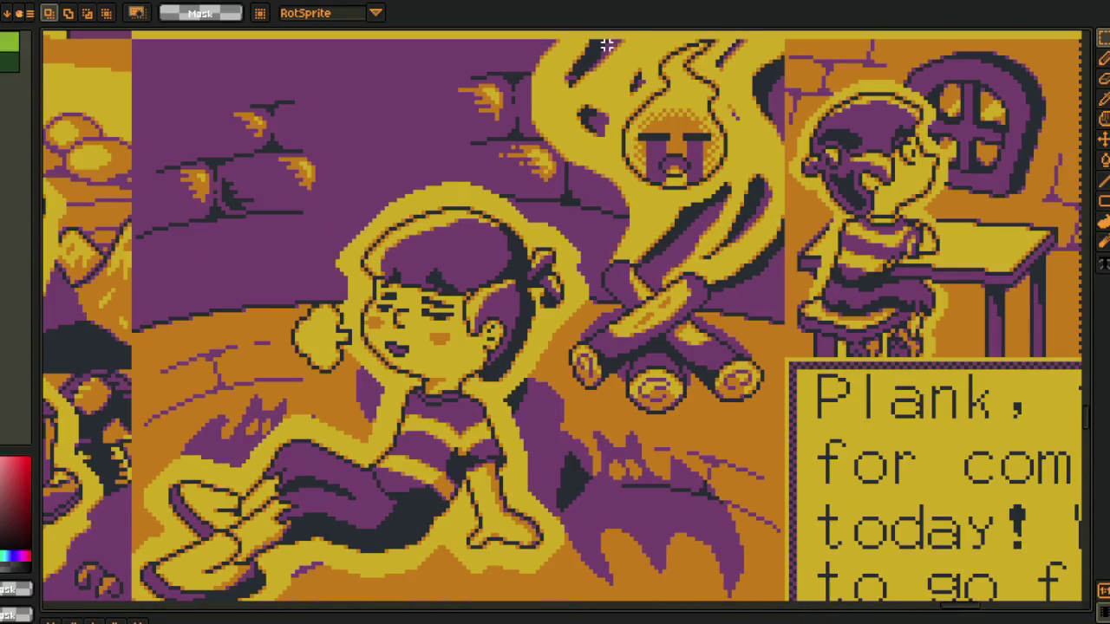
scroll(738, 372, down, 5)
scroll(688, 255, down, 3)
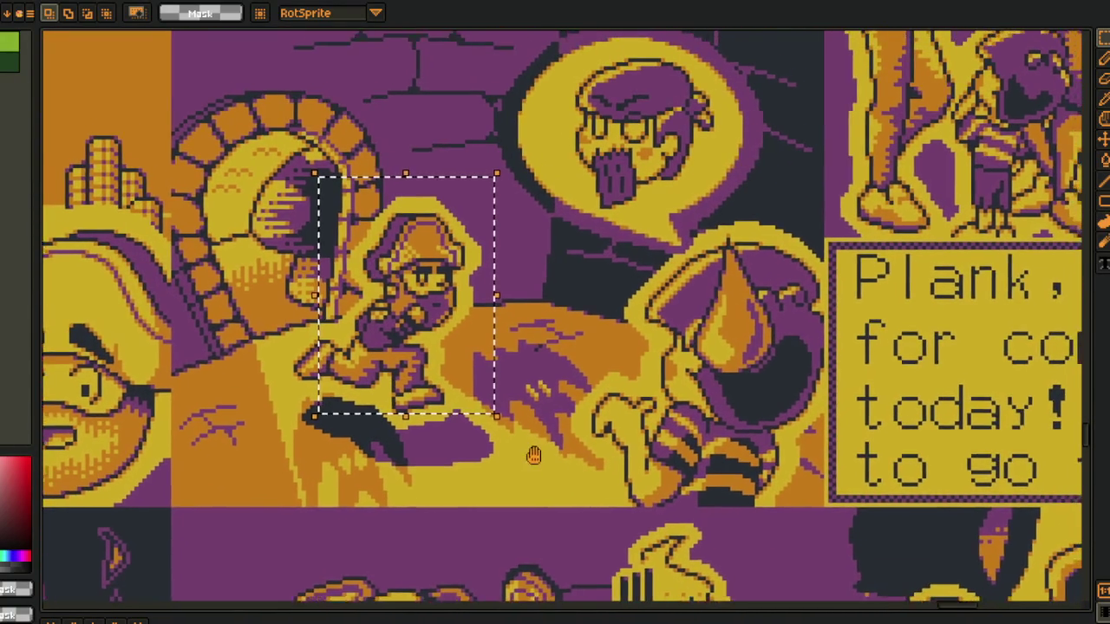
scroll(520, 442, right, 2)
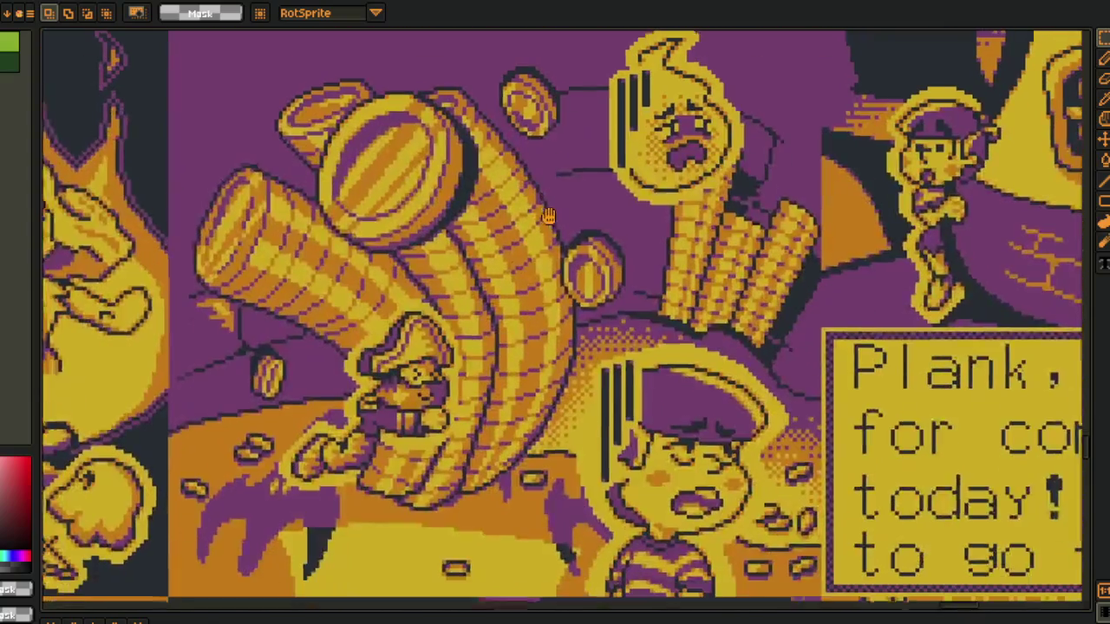
scroll(481, 373, up, 3)
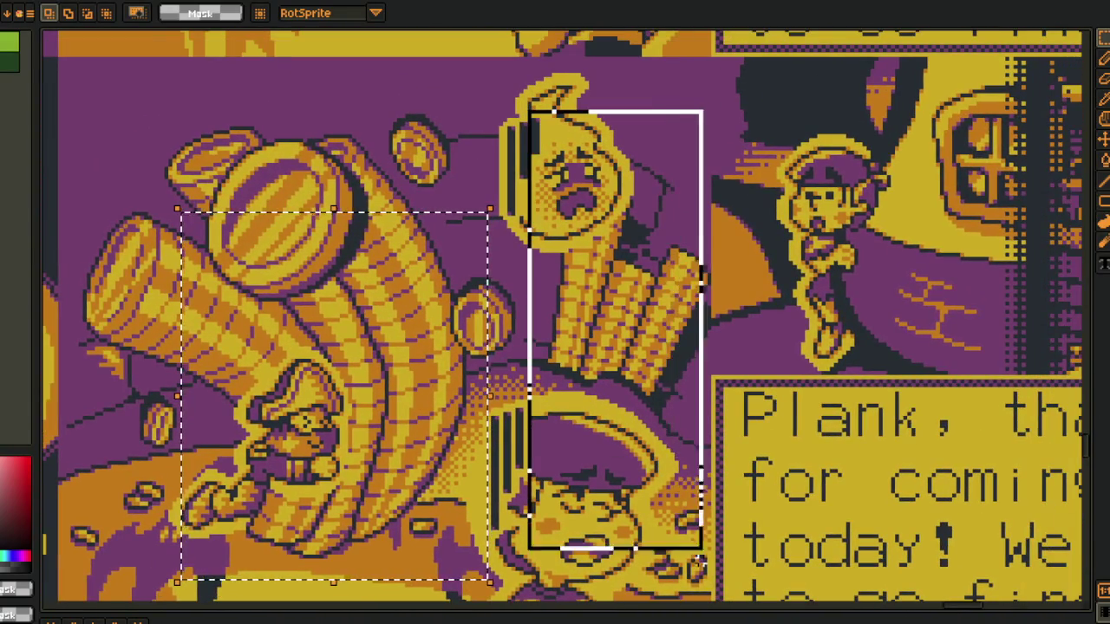
Marquee-select the crying coin and coin stacks in the coin pile panel
drag(702, 548, 703, 548)
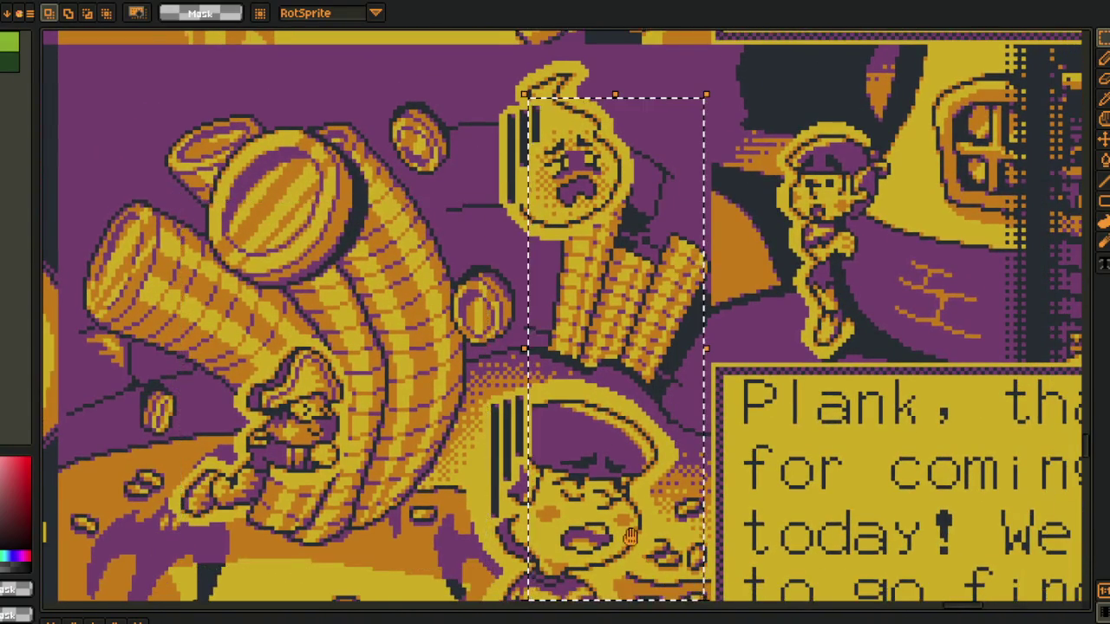
scroll(703, 548, down, 2)
scroll(419, 238, down, 4)
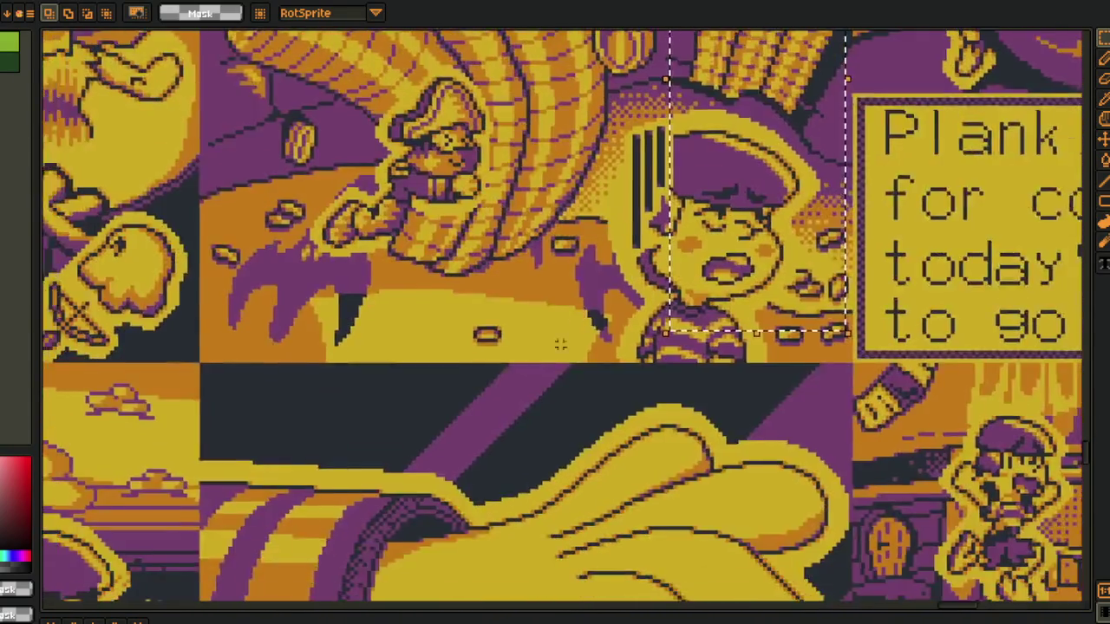
scroll(419, 238, down, 4)
scroll(419, 238, down, 2)
drag(420, 238, 730, 584)
scroll(731, 586, left, 5)
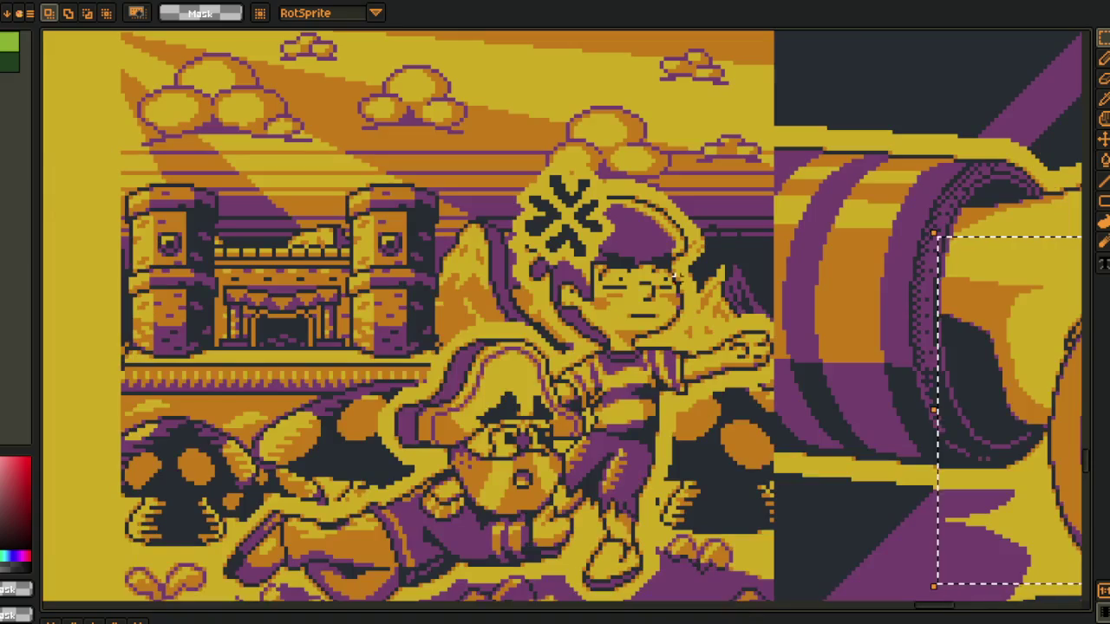
Select the glove's sleeve and the ring the glove holds
drag(883, 559, 397, 110)
scroll(397, 109, down, 5)
drag(309, 179, 650, 471)
scroll(70, 447, up, 1)
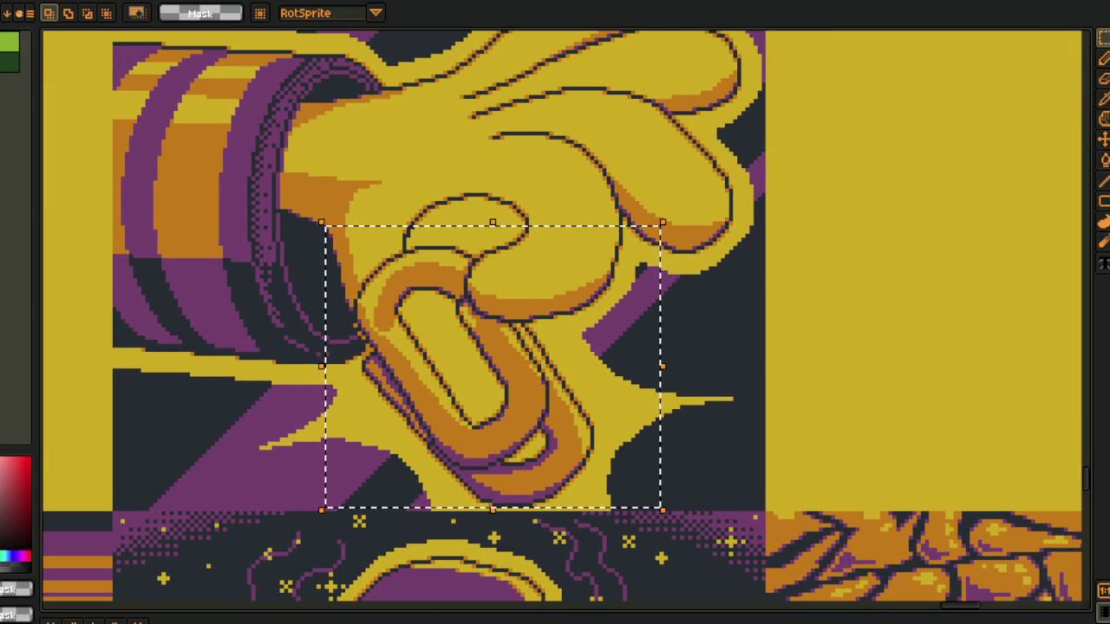
Pan across neighbouring panels to the mushroom-hat character panel
scroll(718, 206, down, 2)
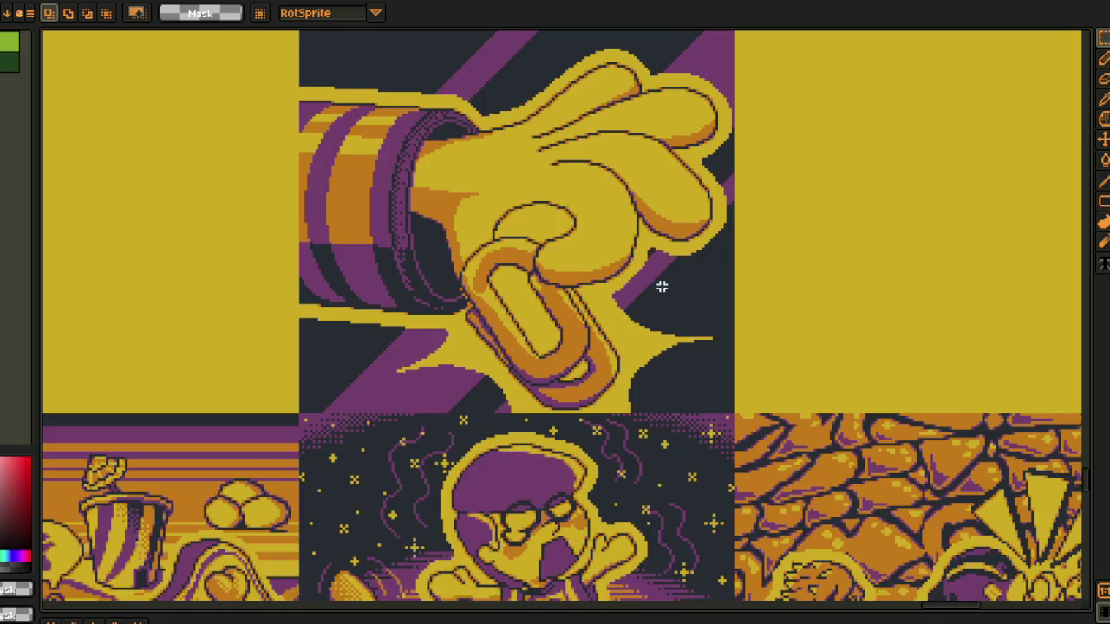
drag(662, 260, 598, 52)
scroll(598, 330, down, 2)
drag(569, 359, 568, 338)
mouse_move(481, 328)
mouse_down()
mouse_move(541, 315)
mouse_move(605, 271)
mouse_up()
scroll(385, 324, up, 3)
Select the mushroom-hat character panel, then bring the full comic grid into view
mouse_move(333, 128)
mouse_down()
mouse_move(863, 436)
mouse_move(844, 477)
mouse_up()
drag(690, 437, 607, 465)
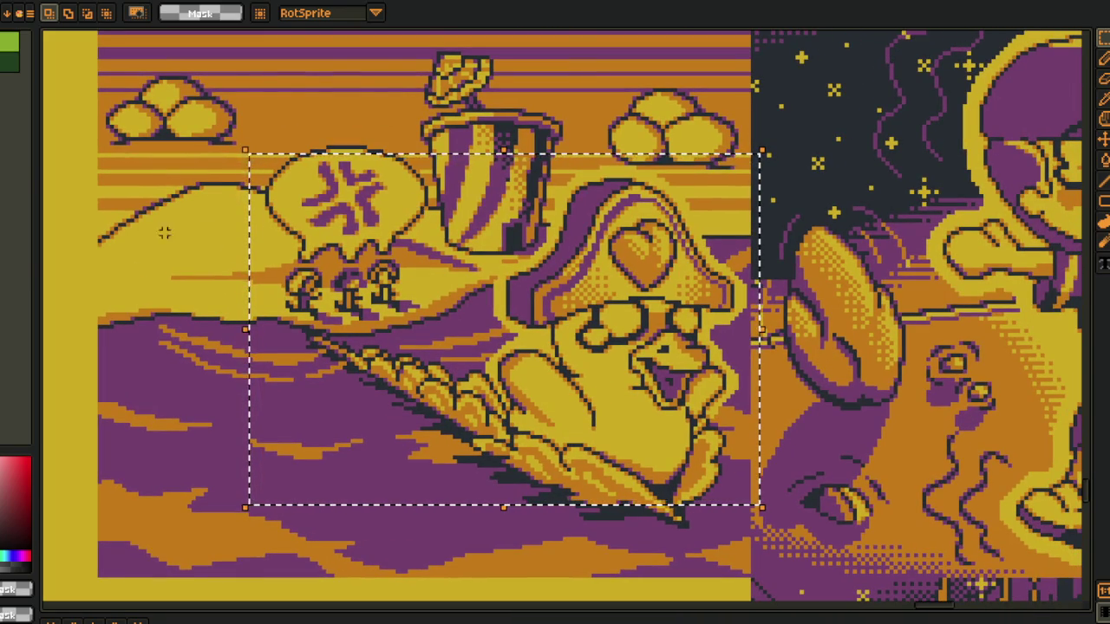
drag(201, 323, 231, 308)
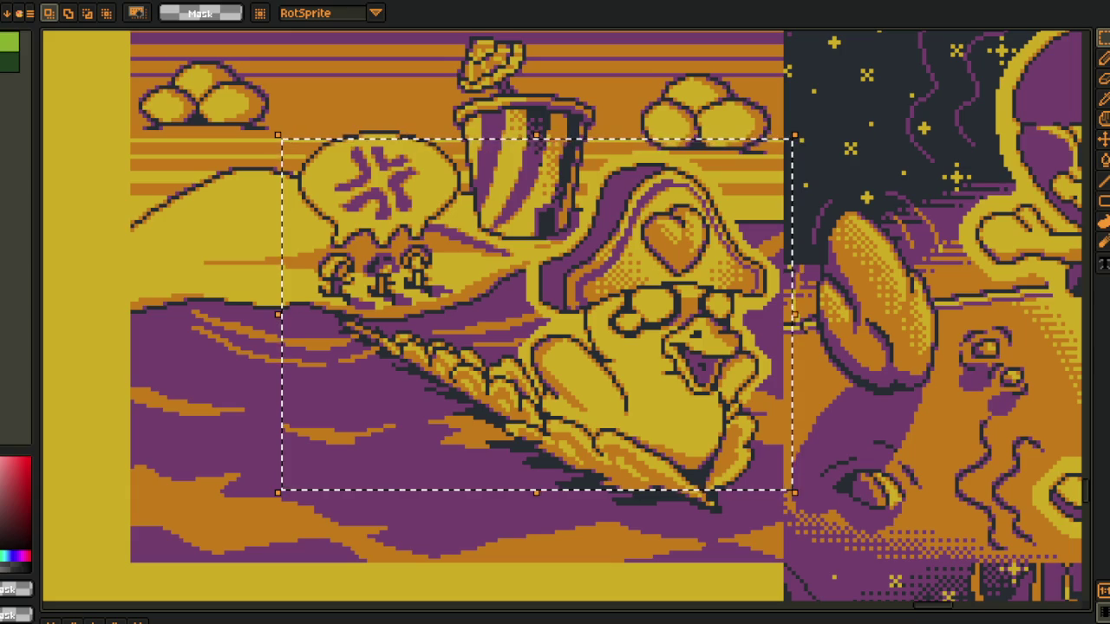
scroll(650, 403, down, 2)
mouse_move(1059, 414)
mouse_down()
mouse_move(718, 381)
mouse_move(485, 599)
mouse_move(431, 606)
mouse_up()
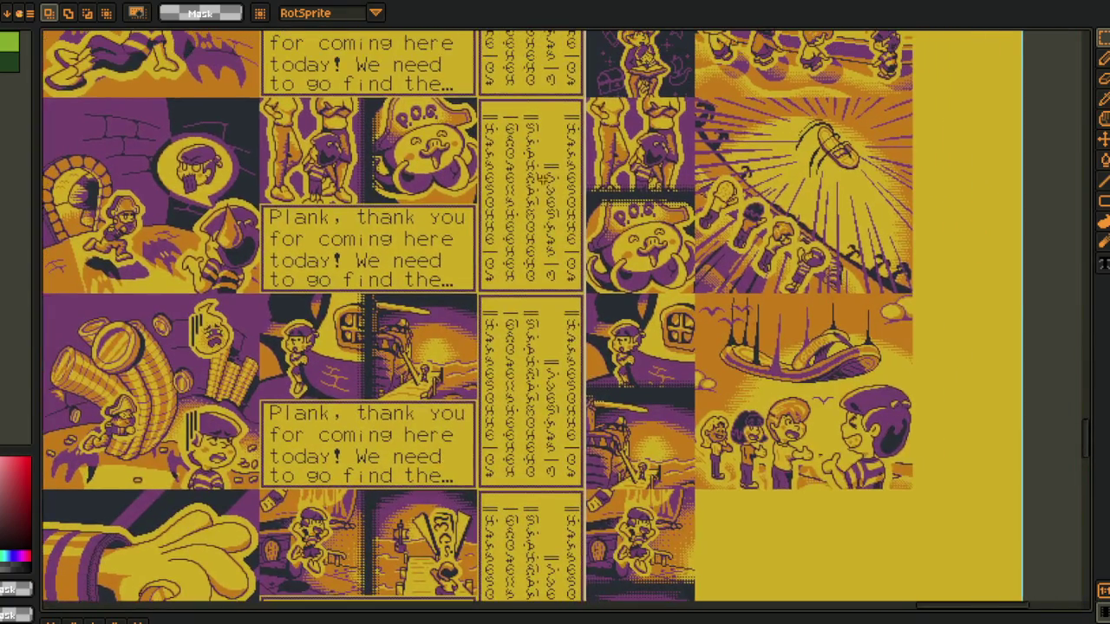
Select the P.O.G. panel and then its mustache and mouth
scroll(383, 128, up, 3)
drag(383, 129, 431, 258)
scroll(431, 259, up, 1)
drag(309, 116, 716, 476)
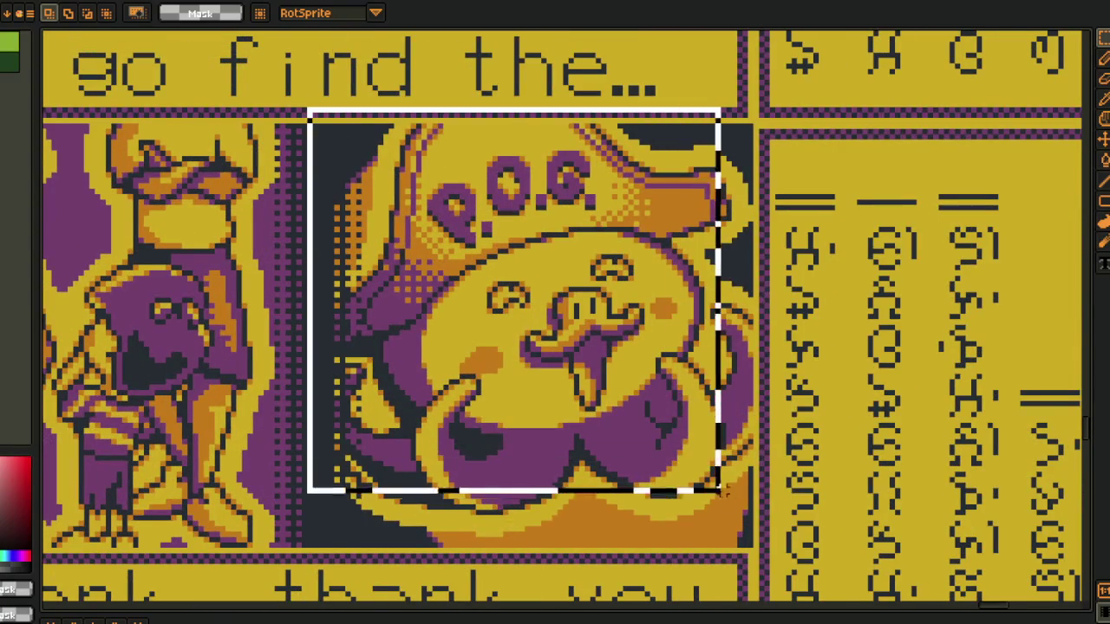
scroll(716, 476, up, 1)
scroll(506, 270, up, 1)
drag(482, 200, 750, 419)
Move across the comic page and select the beach panel with four characters
scroll(680, 382, down, 1)
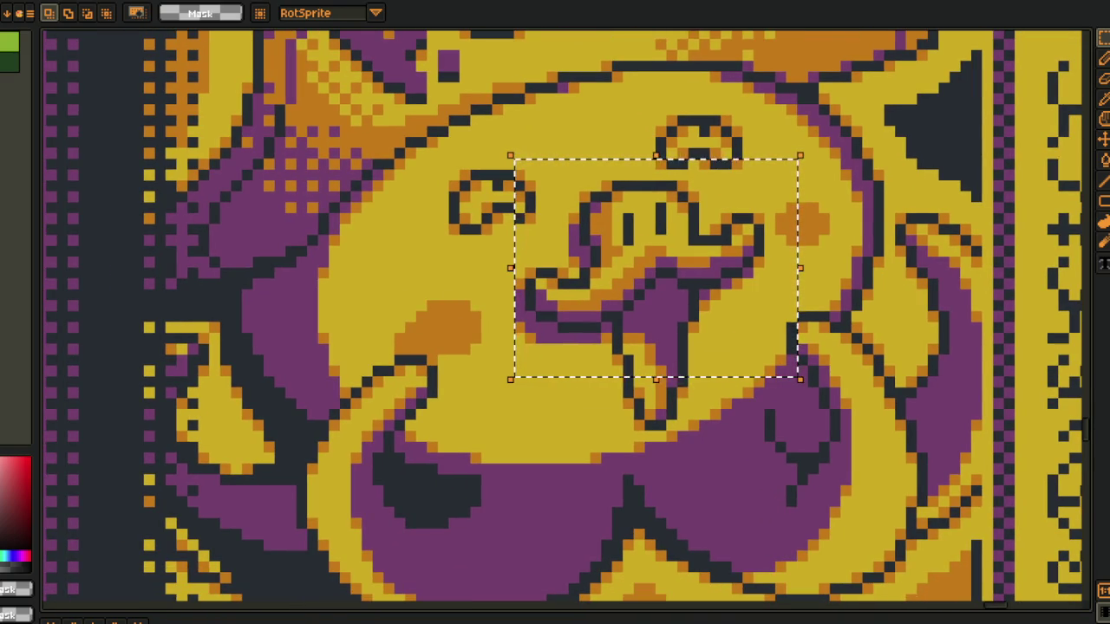
scroll(355, 416, down, 5)
mouse_move(260, 288)
mouse_down()
mouse_move(434, 484)
mouse_move(222, 272)
mouse_up()
scroll(433, 483, down, 3)
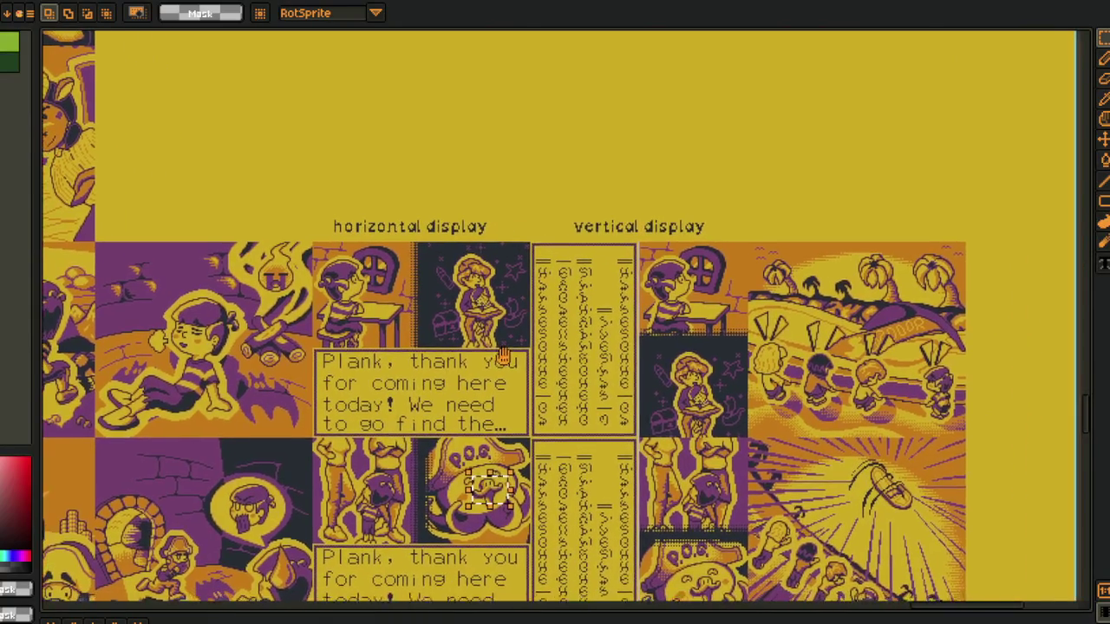
scroll(222, 272, up, 1)
scroll(708, 255, up, 3)
drag(507, 198, 410, 183)
drag(189, 98, 708, 543)
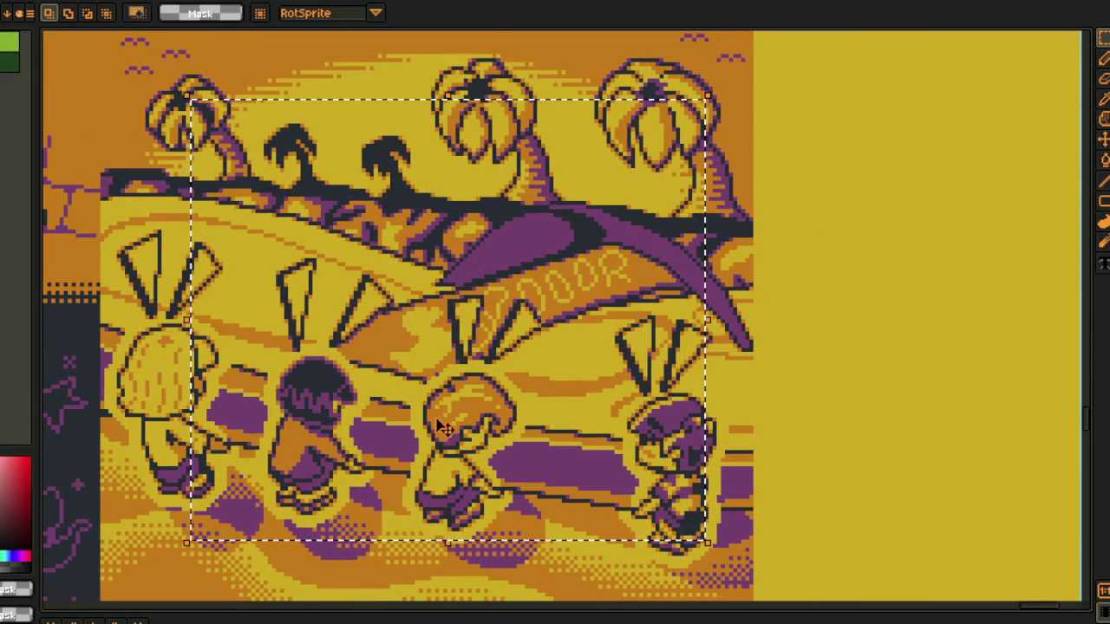
Centre the sunburst panel and select the middle of the sunburst
drag(442, 428, 415, 367)
mouse_move(726, 555)
mouse_down()
mouse_move(719, 468)
mouse_move(694, 390)
mouse_up()
scroll(628, 320, down, 1)
scroll(549, 402, up, 1)
mouse_move(372, 338)
mouse_down()
mouse_move(321, 236)
mouse_move(322, 267)
mouse_up()
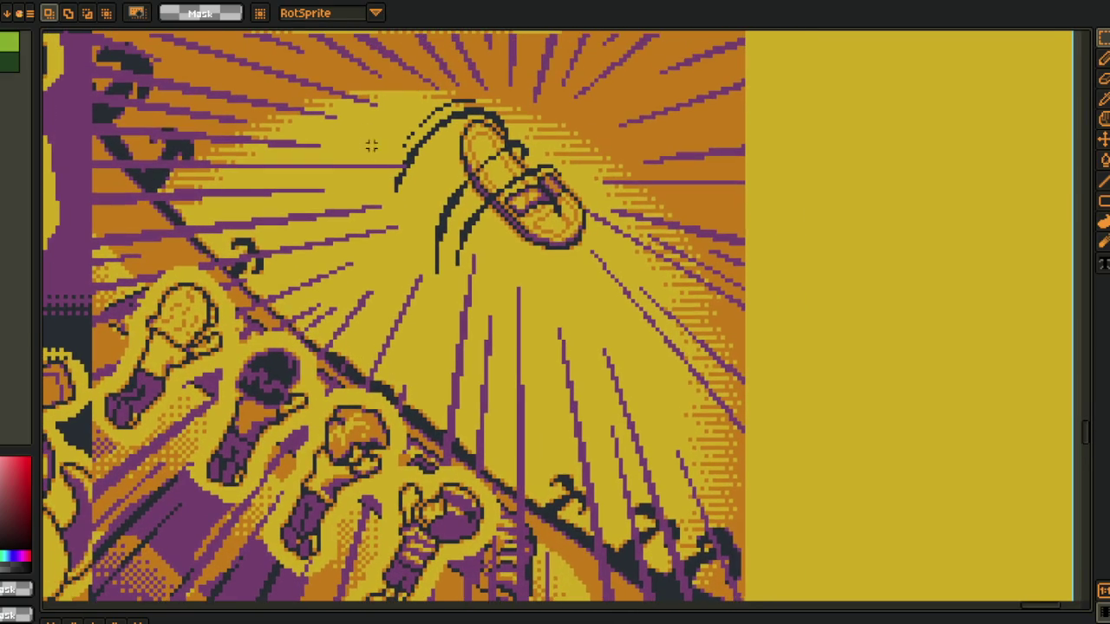
drag(332, 66, 662, 366)
Select the four characters and then the empty area below them
scroll(555, 433, down, 1)
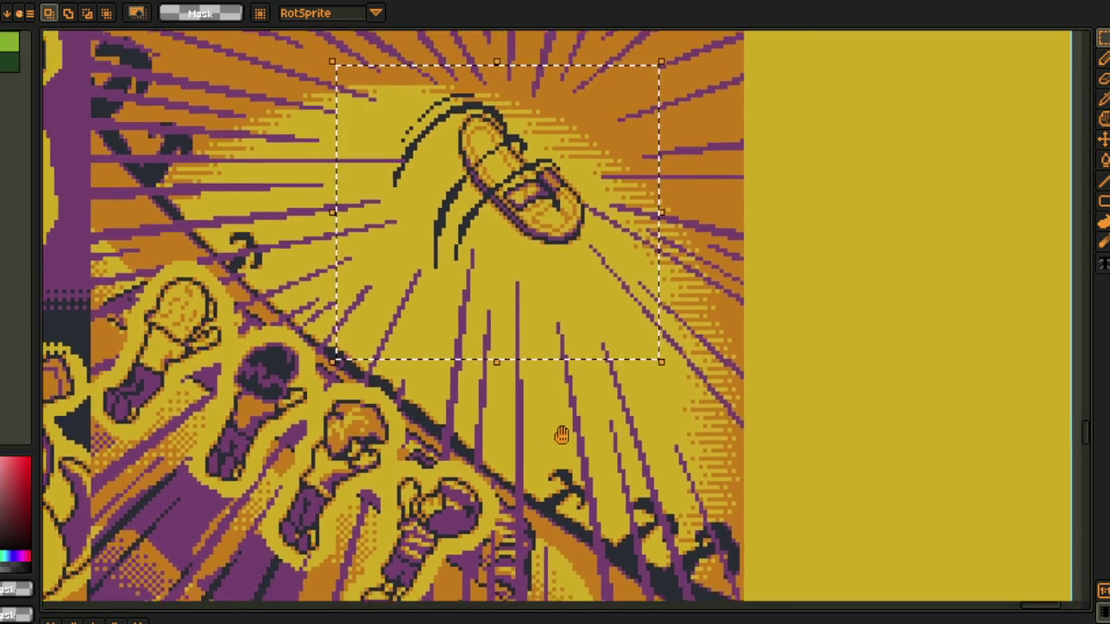
scroll(520, 416, down, 2)
scroll(468, 398, down, 5)
scroll(416, 382, down, 2)
drag(185, 142, 639, 508)
scroll(750, 315, down, 2)
scroll(312, 356, down, 3)
drag(181, 302, 545, 525)
scroll(761, 599, down, 2)
scroll(611, 405, down, 1)
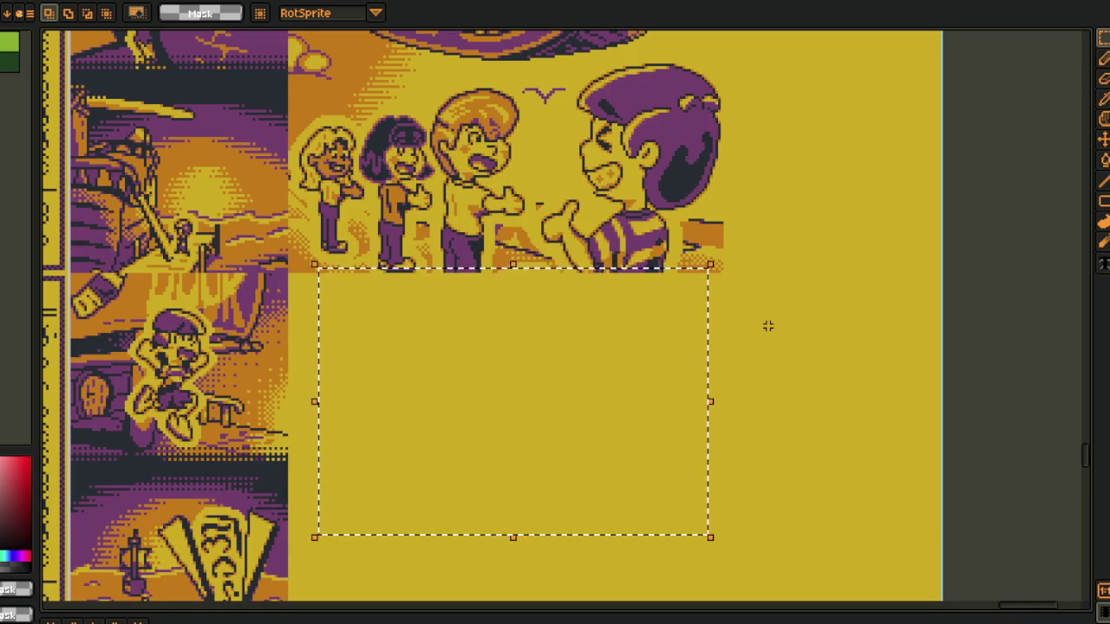
Clear the selection with Ctrl+D and zoom out to the lower panel grid
key(ctrl+d)
scroll(755, 298, down, 1)
scroll(767, 364, down, 2)
scroll(723, 343, down, 1)
scroll(723, 343, down, 2)
scroll(555, 364, up, 1)
scroll(554, 347, up, 1)
scroll(552, 308, up, 2)
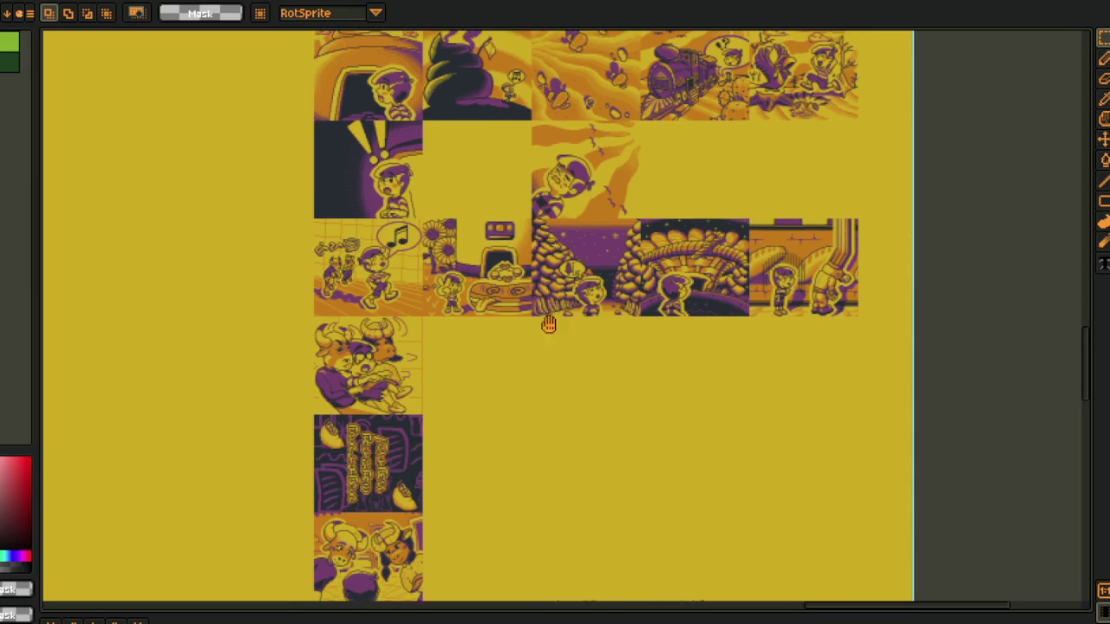
drag(567, 314, 680, 620)
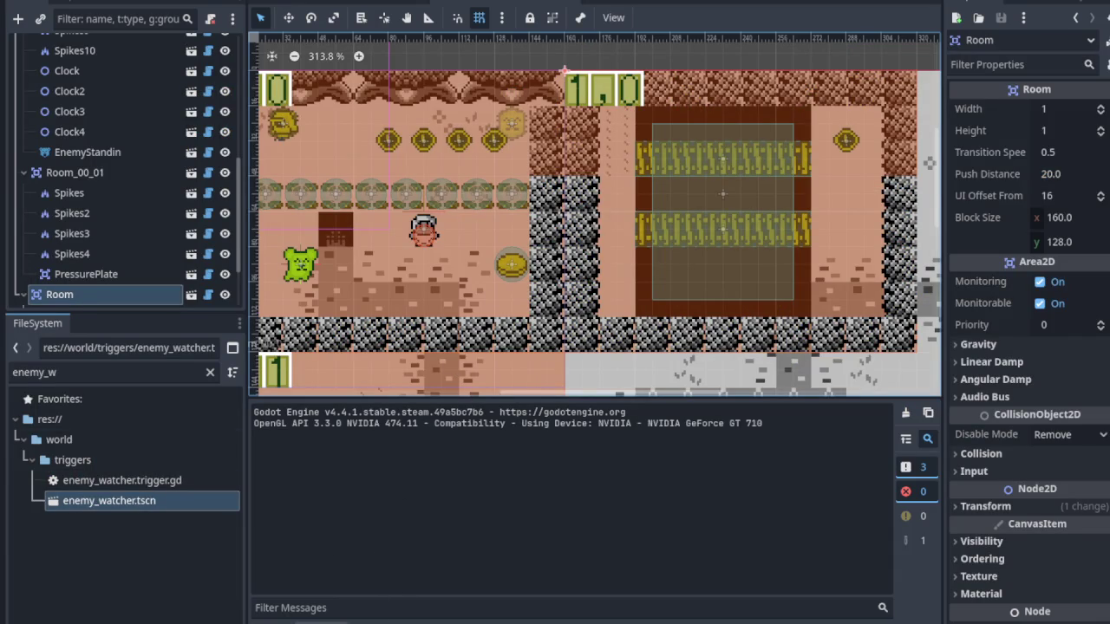
Shift the Room scene view, switch to the overworld scene tab and save
scroll(543, 413, down, 1)
drag(435, 333, 626, 373)
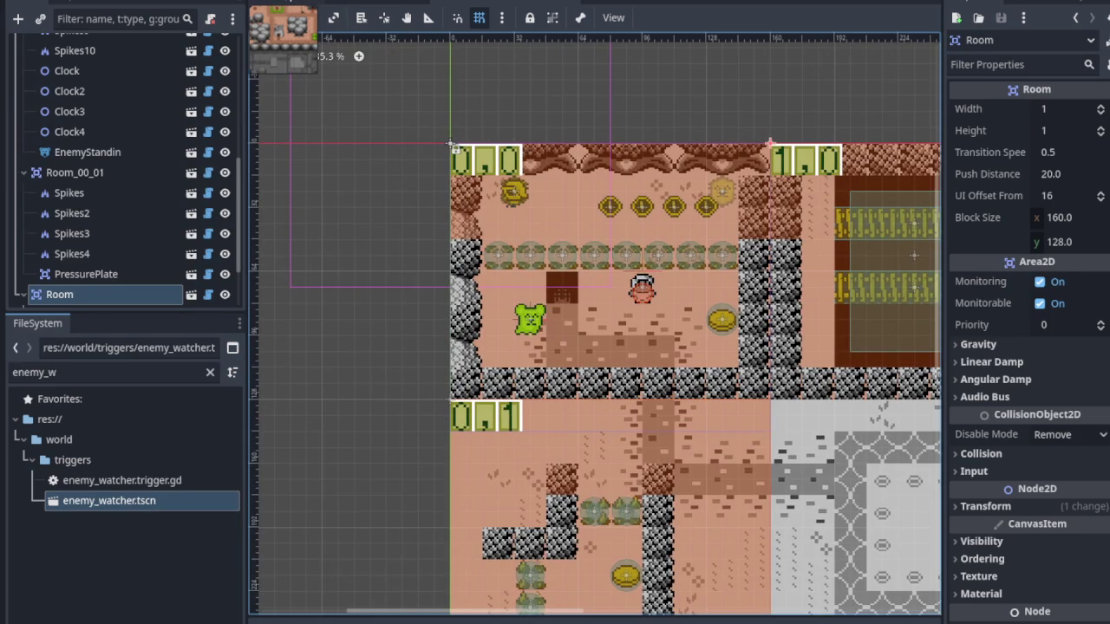
key(ctrl+Tab)
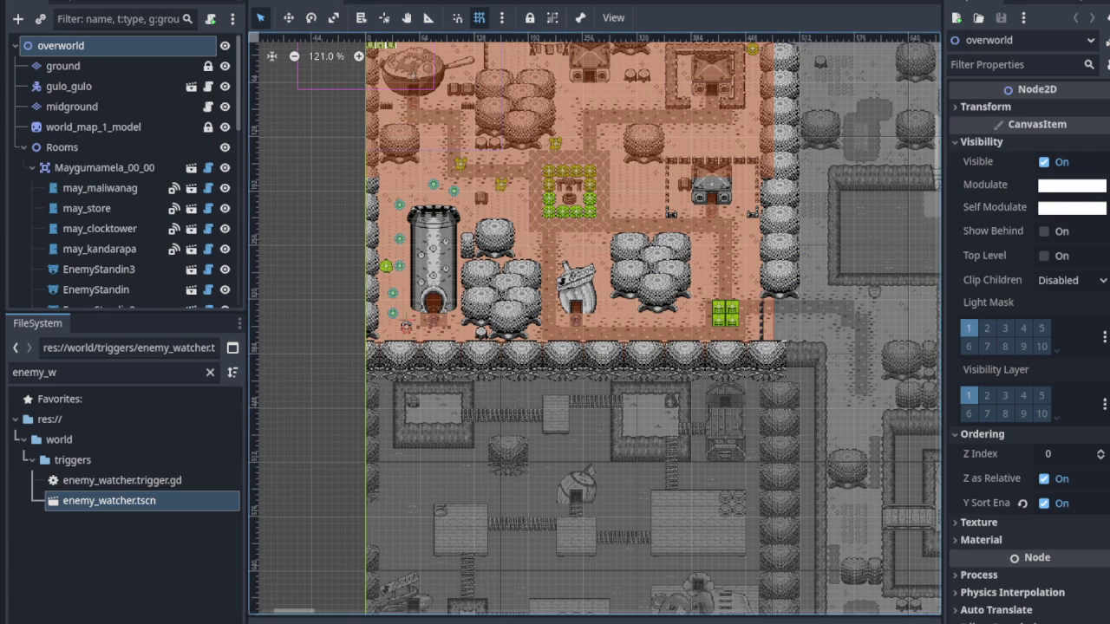
key(ctrl+s)
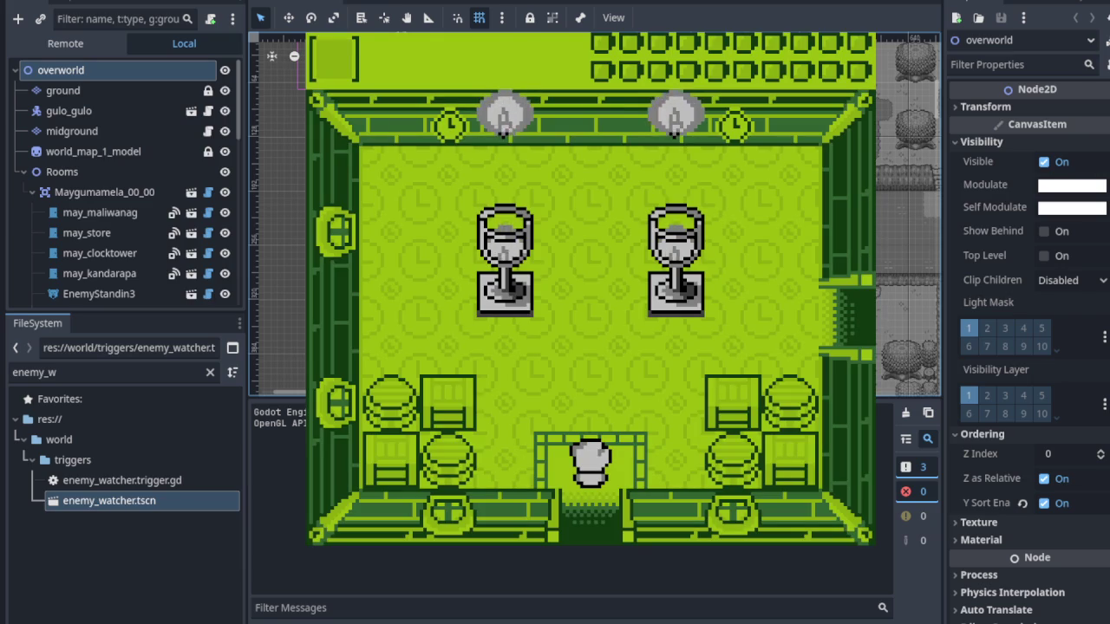
Walk the player up and east into the next room and dash across it
key(Up)
key(Right)
key(Right)
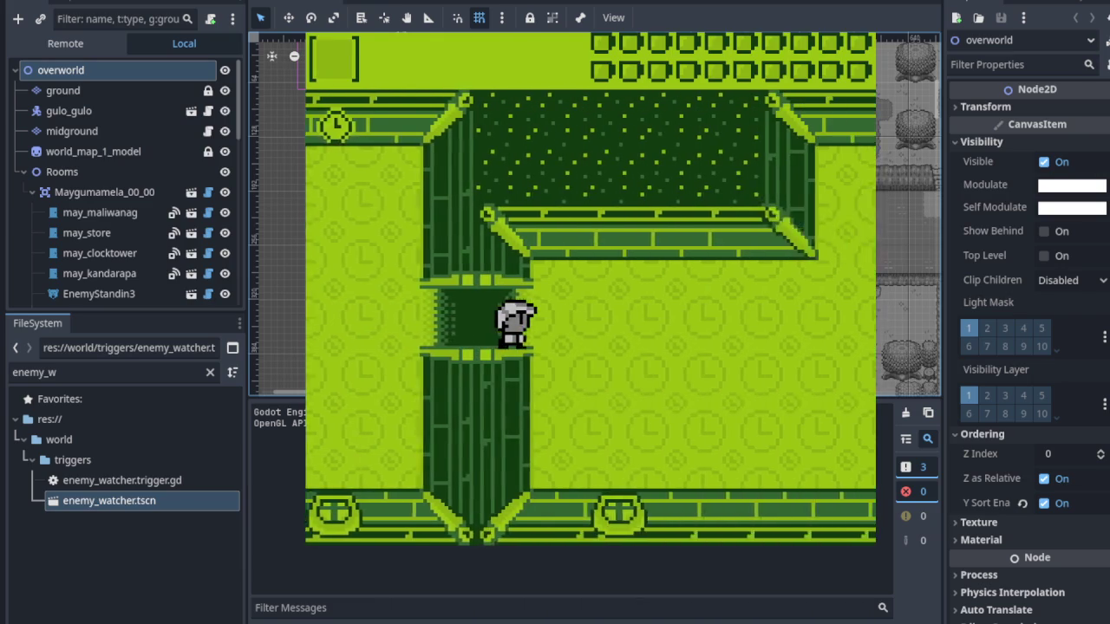
key(Up)
key(Right)
key(Right)
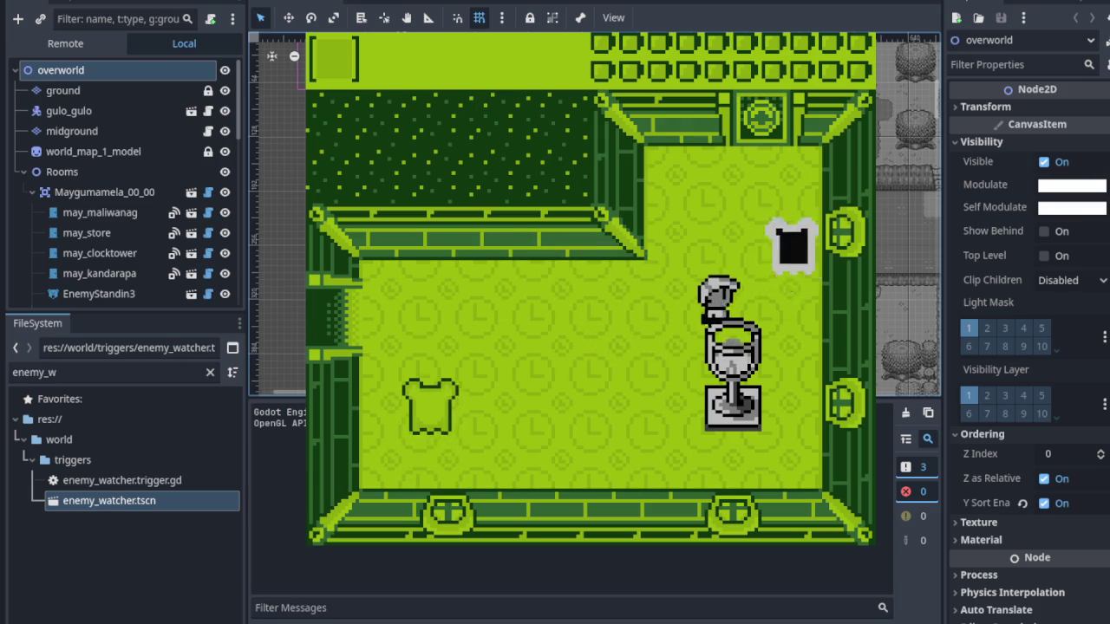
key(Up)
key(Left)
key(Down)
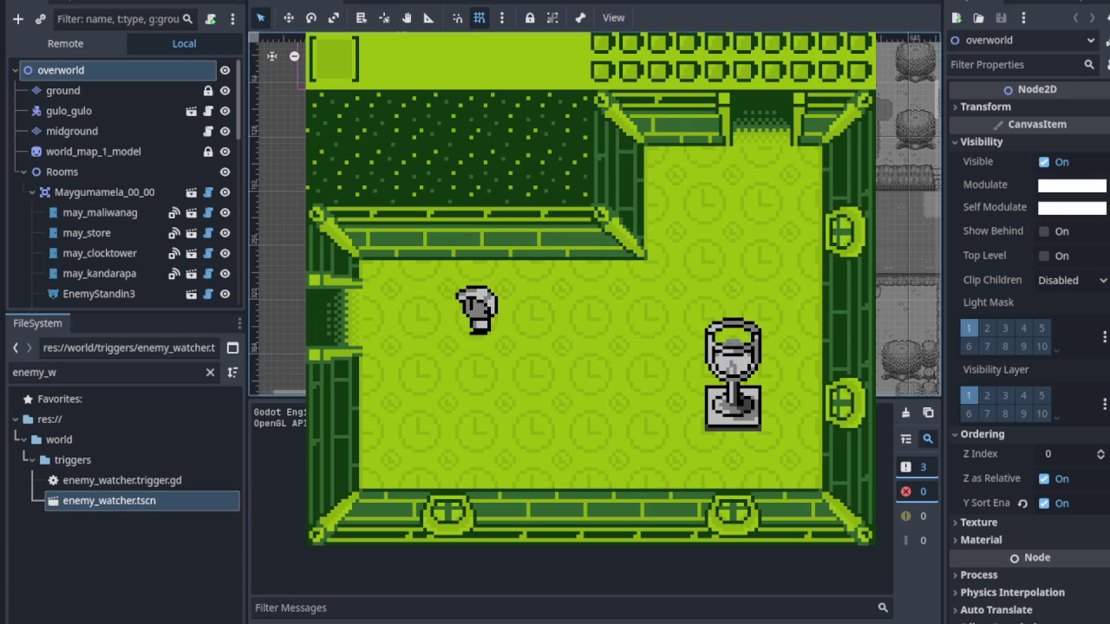
Walk through the doorways, strike the enemies, and head past the trophy to the top door
key(Left)
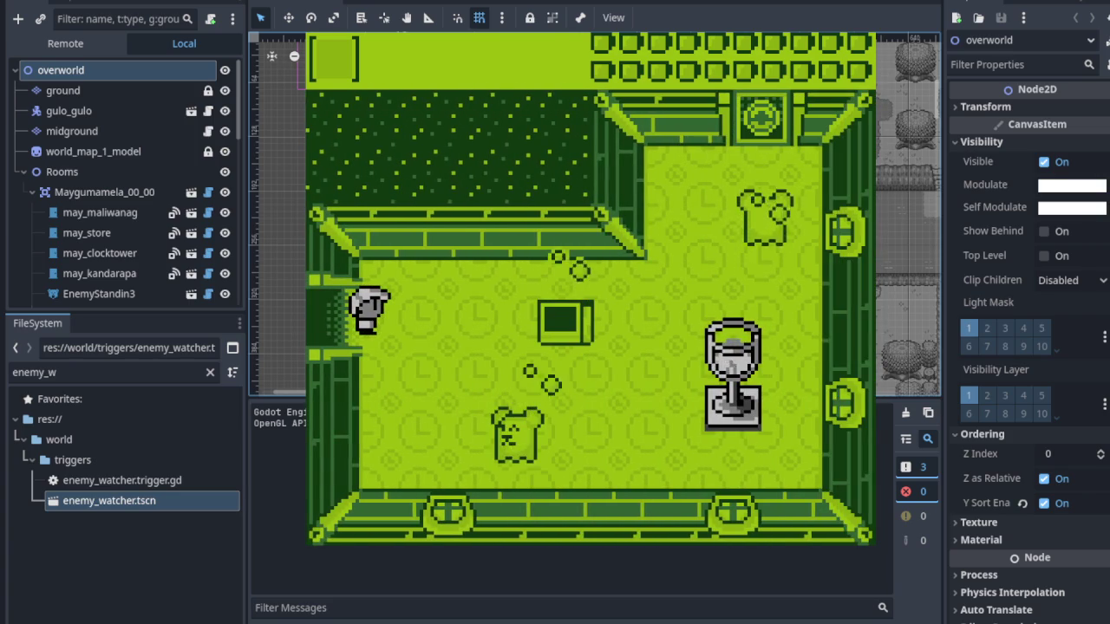
key(Right)
key(Right)
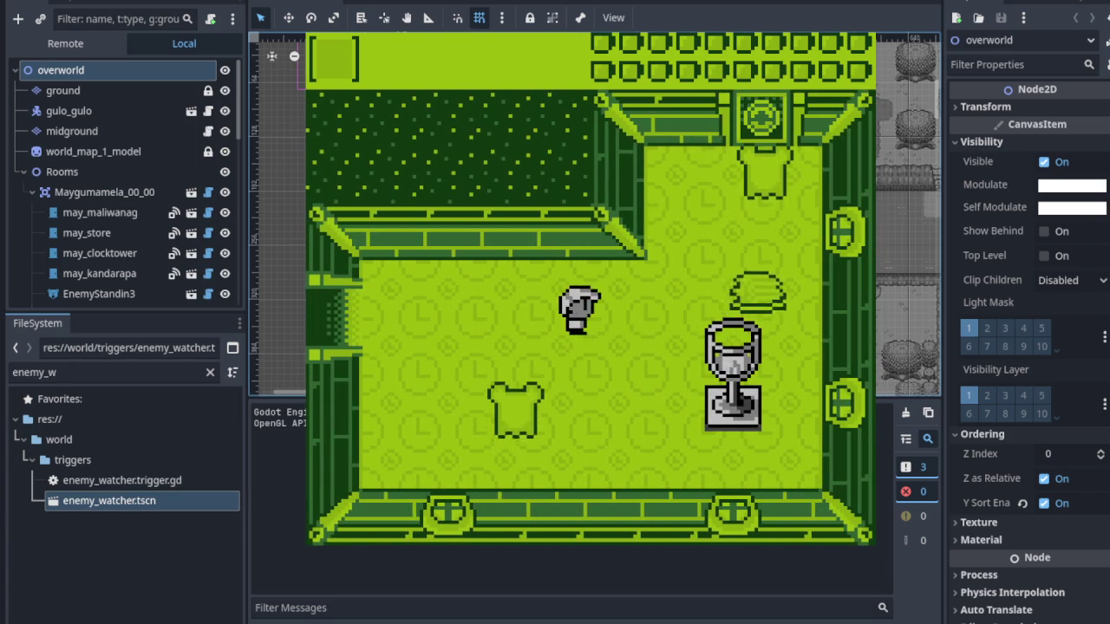
key(Left)
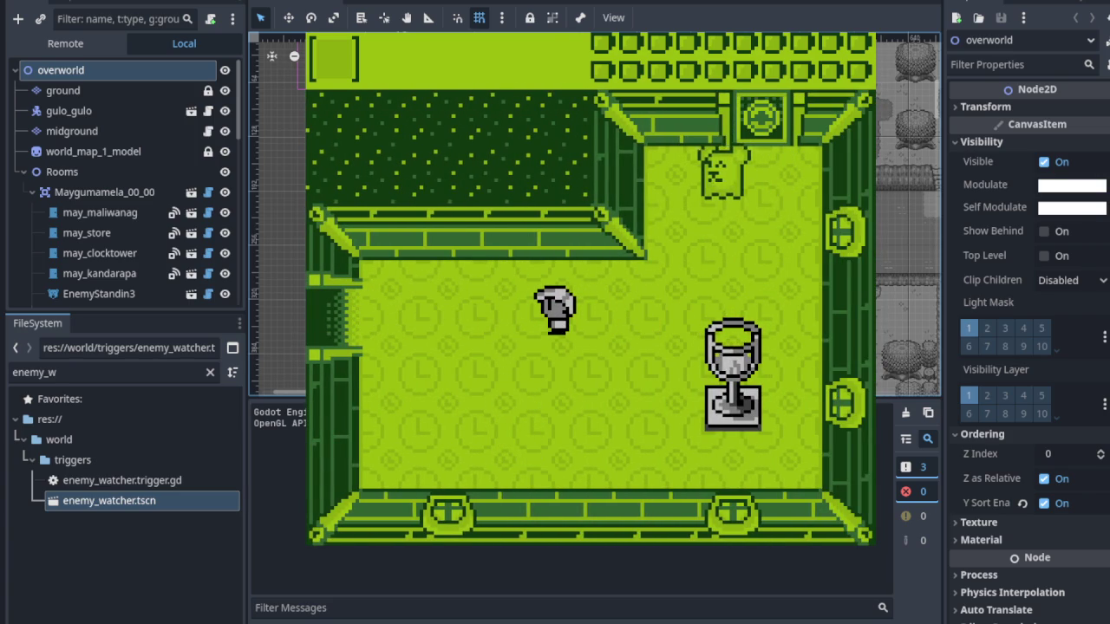
key(Right)
key(x)
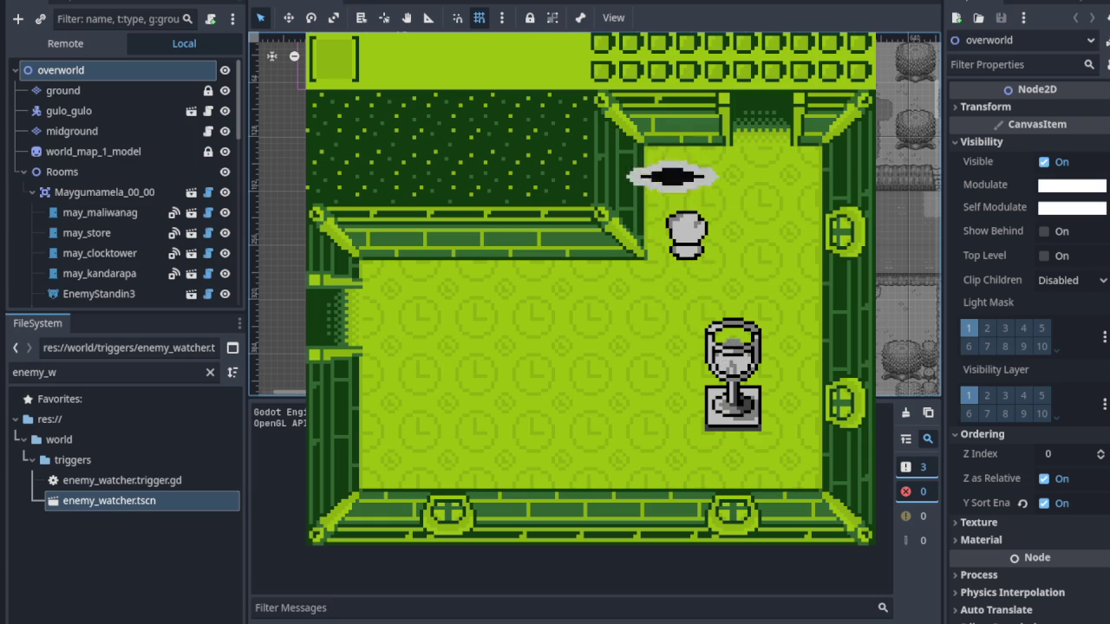
key(Down)
key(Up)
Walk through the top door, then step on and off the pressure plate to clear the fences
key(Right)
key(Up)
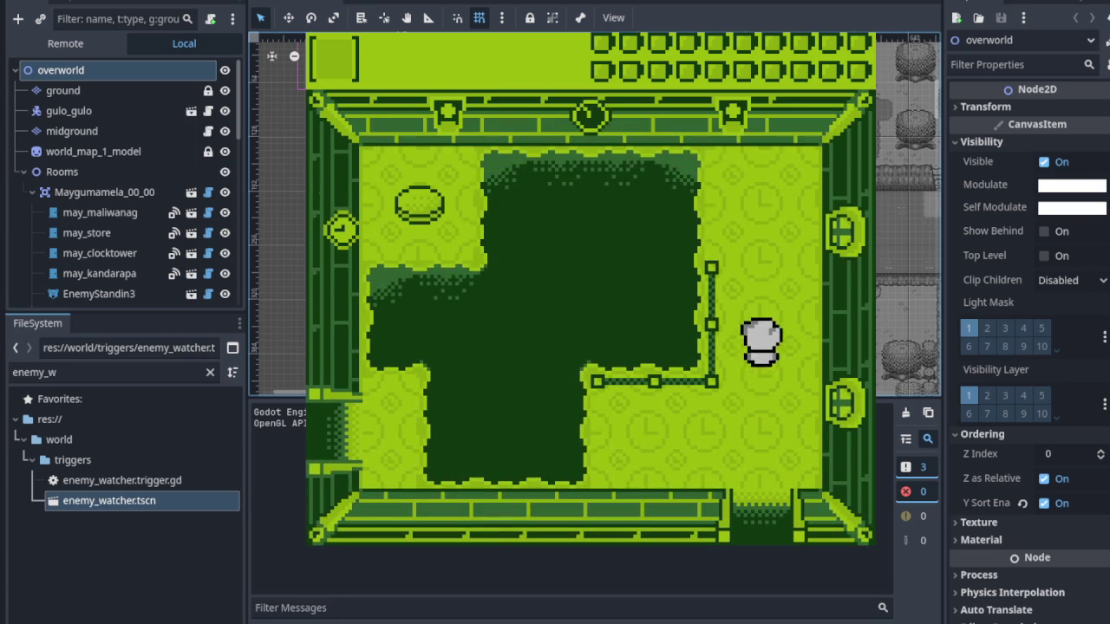
key(Left)
key(Left)
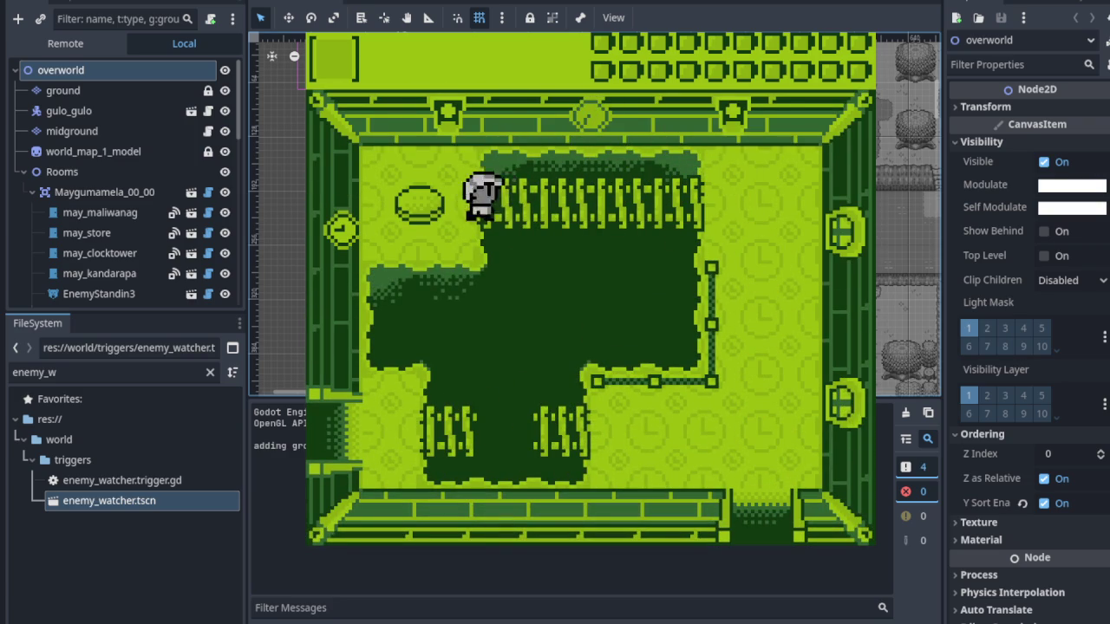
key(Right)
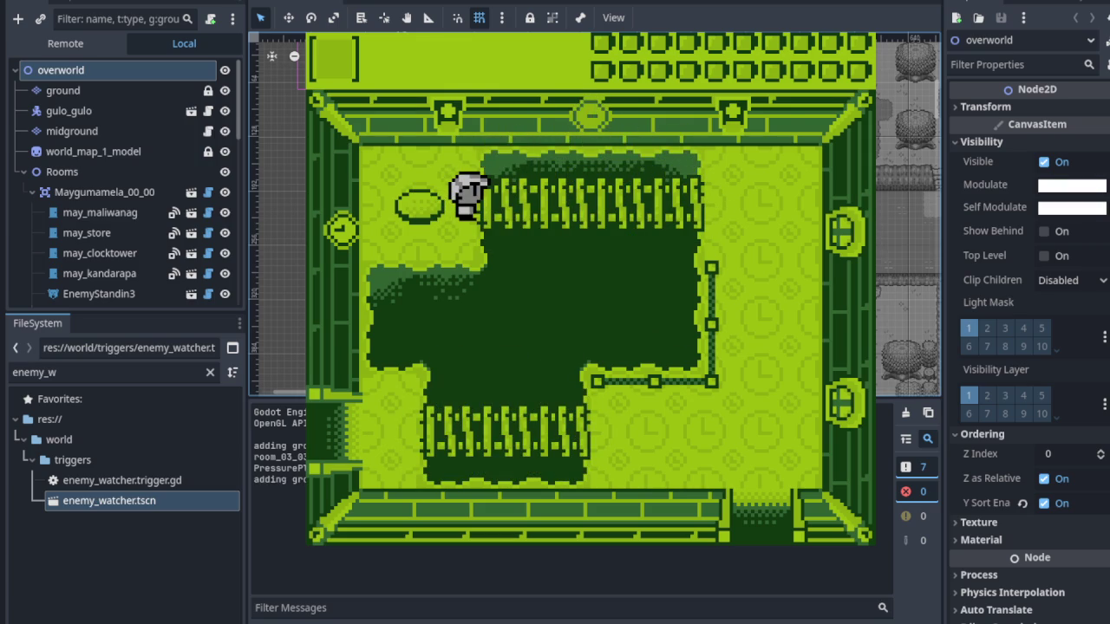
key(Right)
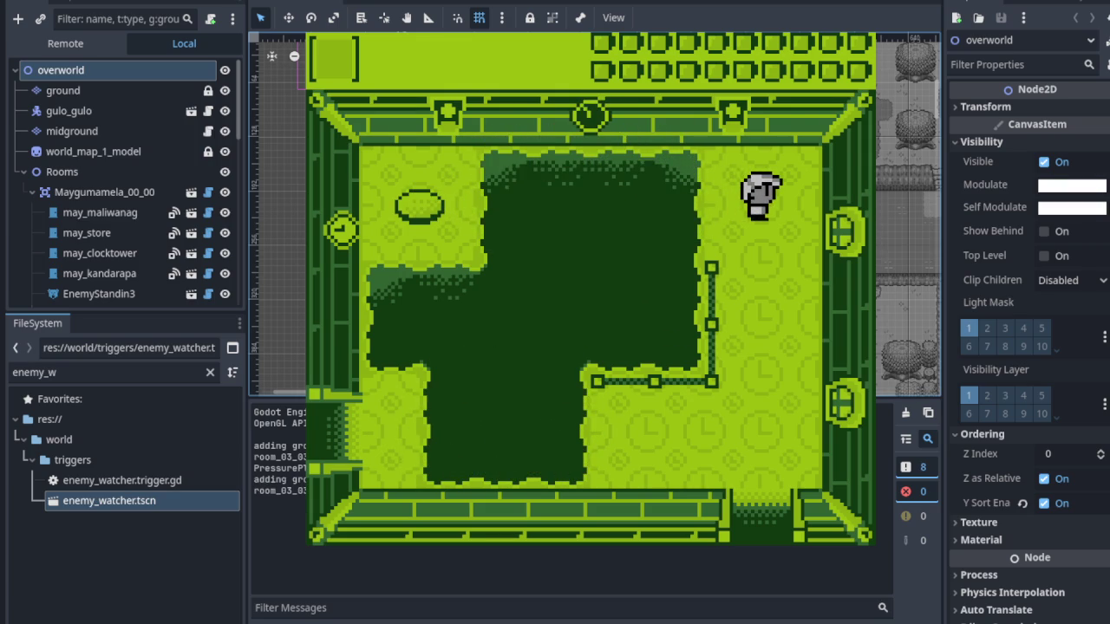
key(Down)
key(Down)
key(Down)
key(Left)
key(Left)
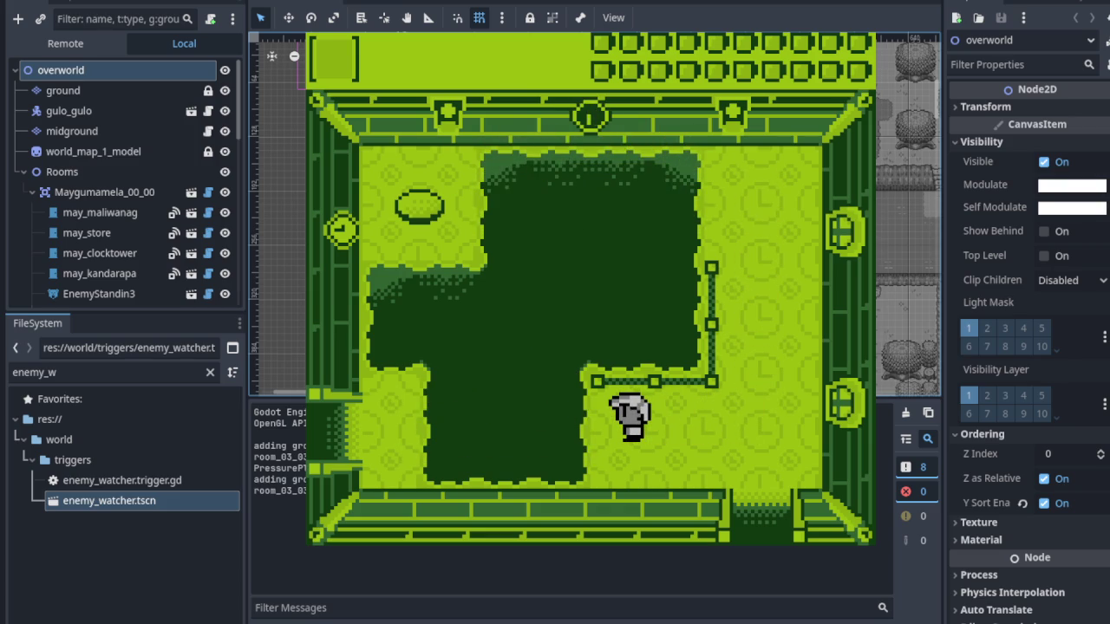
Walk left into the block room, attack right, then stop the game with F8
key(Left)
key(Left)
key(Left)
key(Left)
key(Left)
key(Left)
key(Up)
key(x)
key(Up)
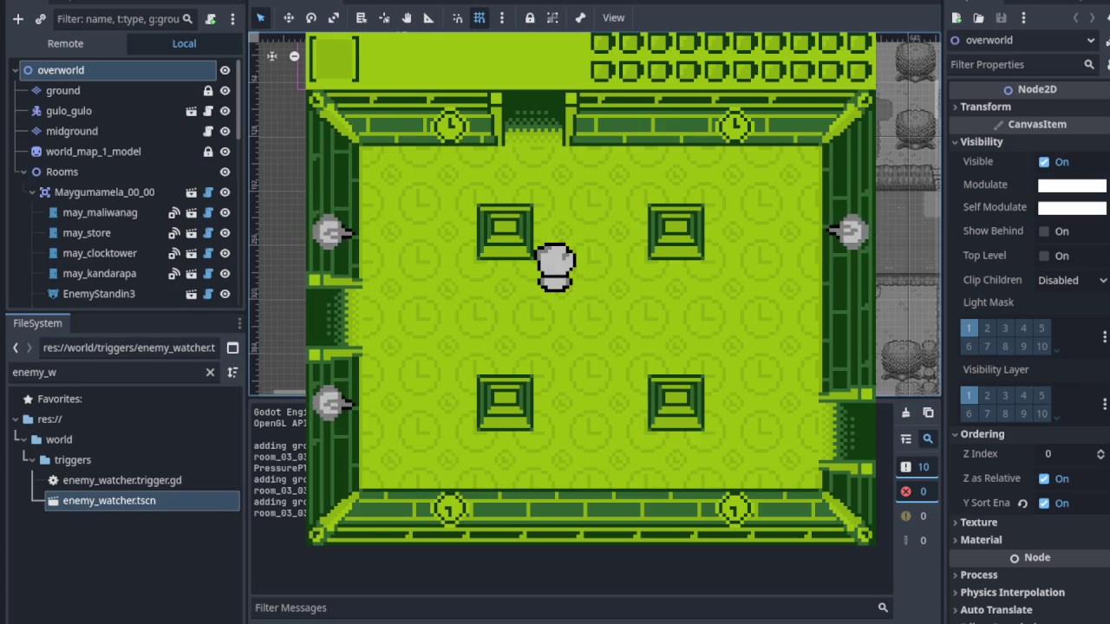
key(F8)
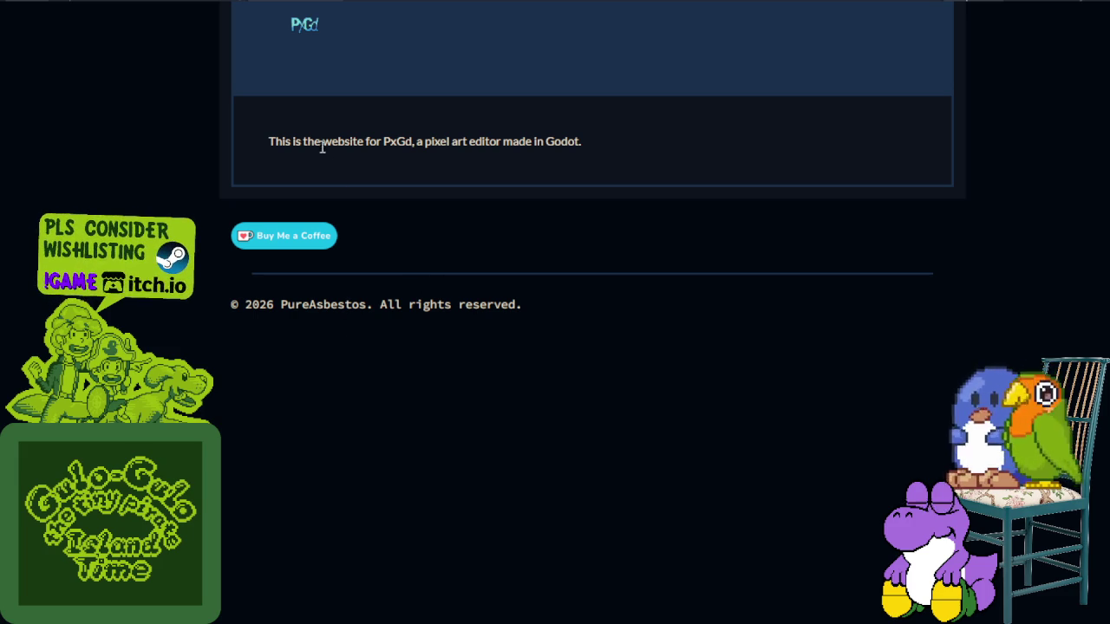
Highlight part of the PxGd 'pixel art editor made in Godot' sentence, then switch windows
drag(322, 141, 398, 141)
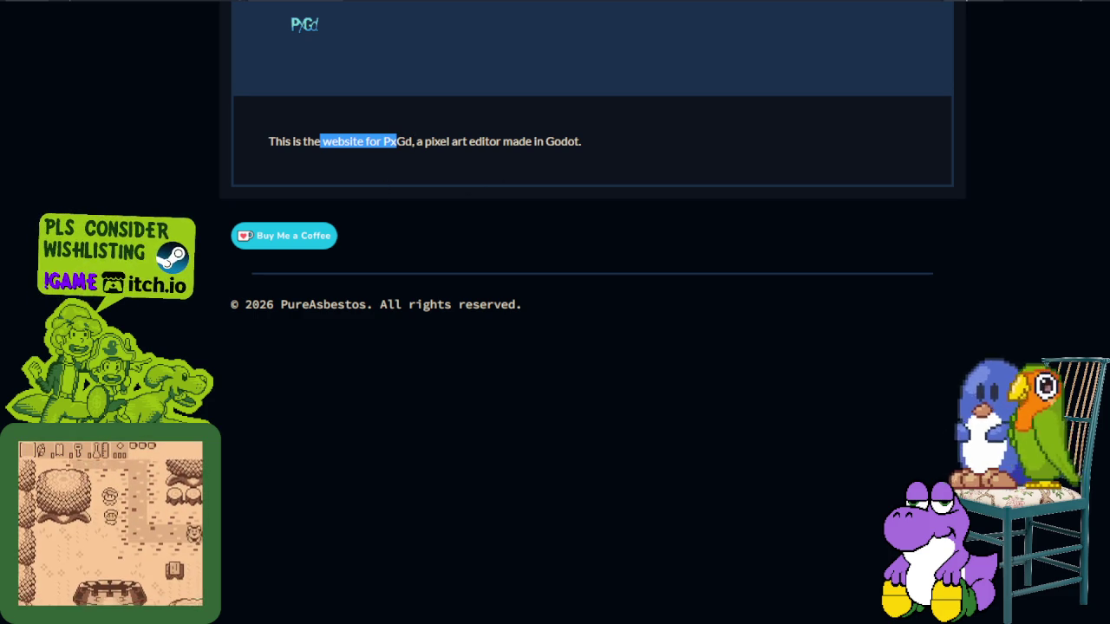
key(alt+Tab)
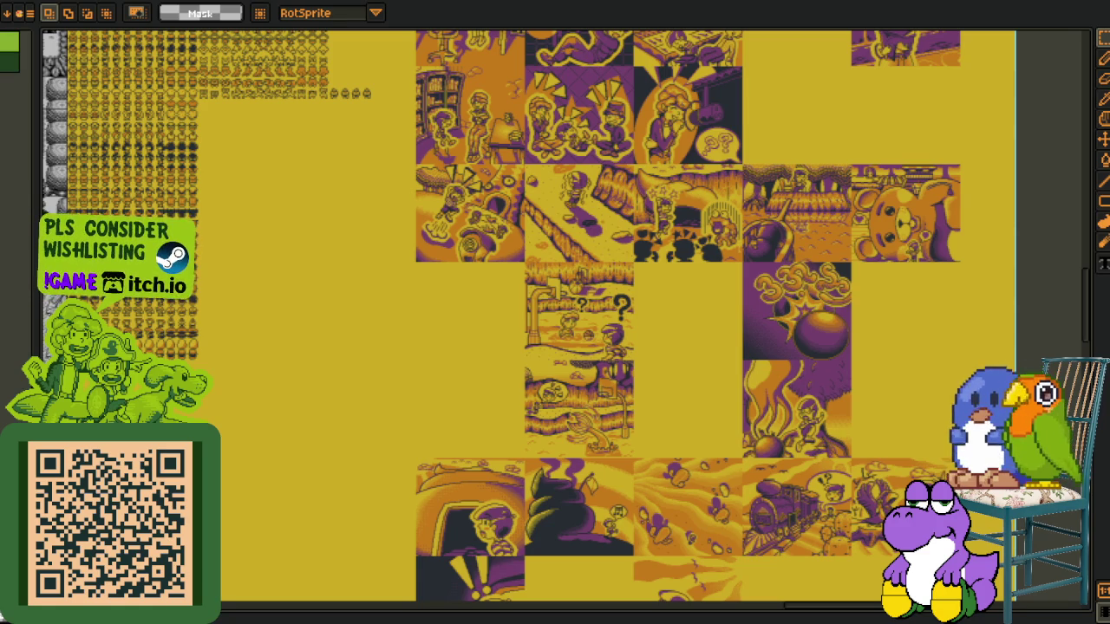
Scroll up and left to reveal the master sheet's tiles, portraits and cutscene art
scroll(494, 373, up, 2)
scroll(358, 428, left, 3)
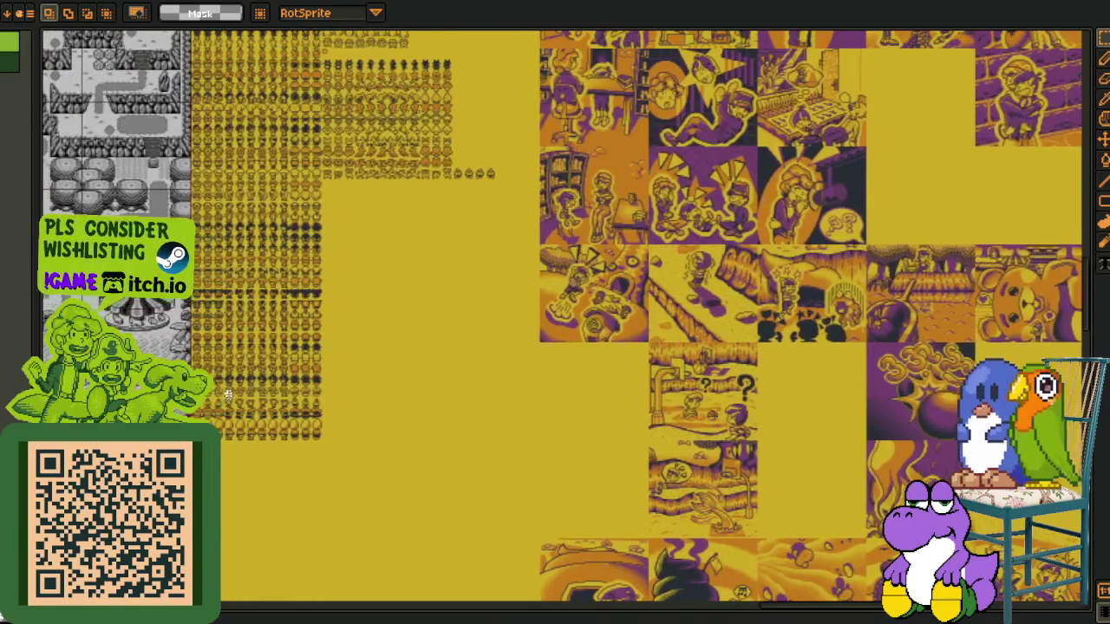
scroll(263, 418, left, 3)
scroll(278, 373, up, 2)
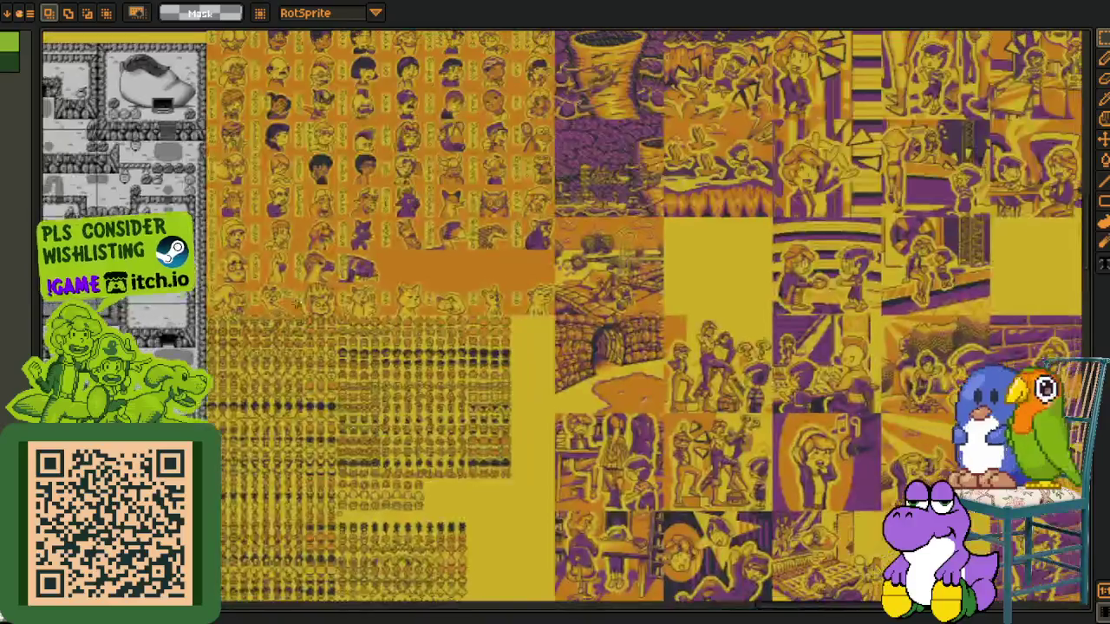
Zoom in and marquee-select a block of character portraits including the goblin
scroll(295, 323, up, 5)
scroll(260, 248, up, 1)
scroll(215, 310, up, 2)
drag(174, 198, 511, 501)
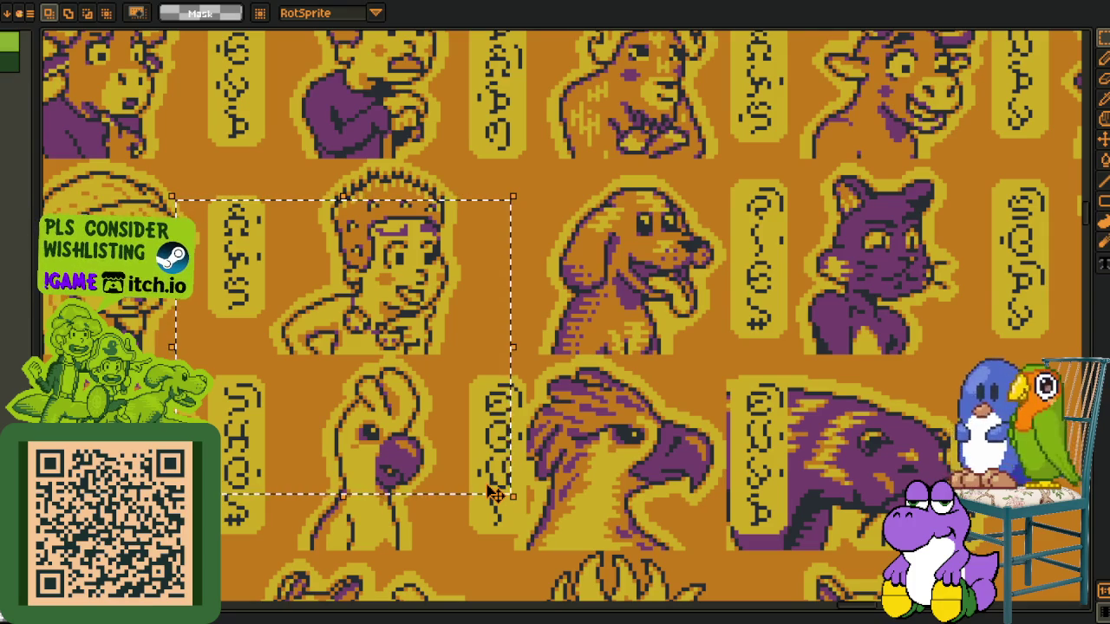
scroll(607, 286, up, 5)
scroll(607, 286, right, 4)
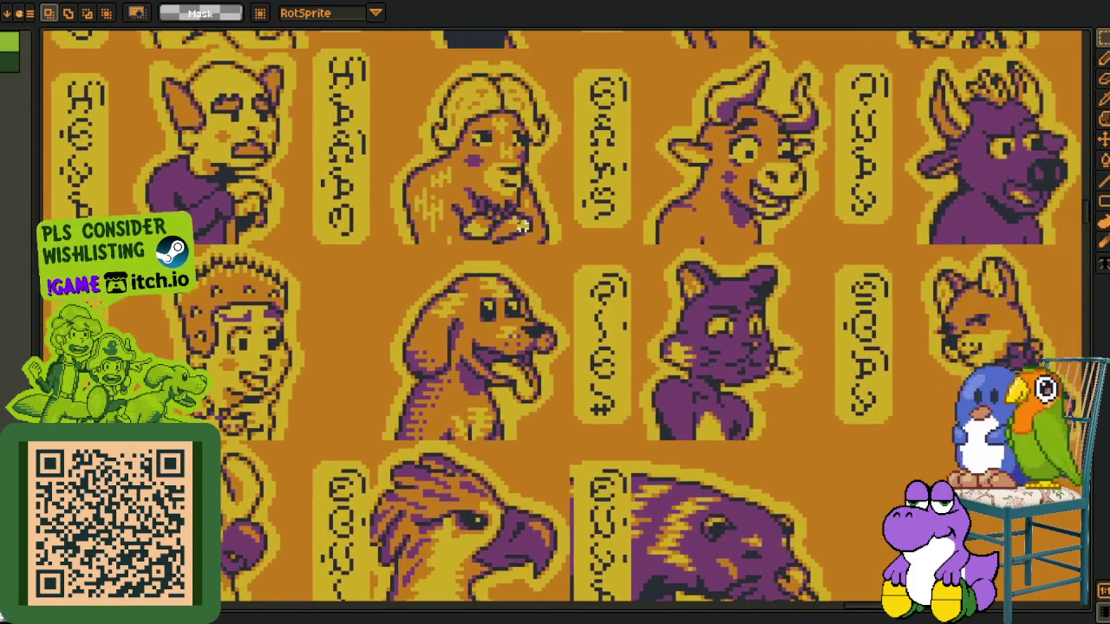
mouse_move(145, 154)
mouse_down()
mouse_move(420, 342)
mouse_move(632, 455)
mouse_up()
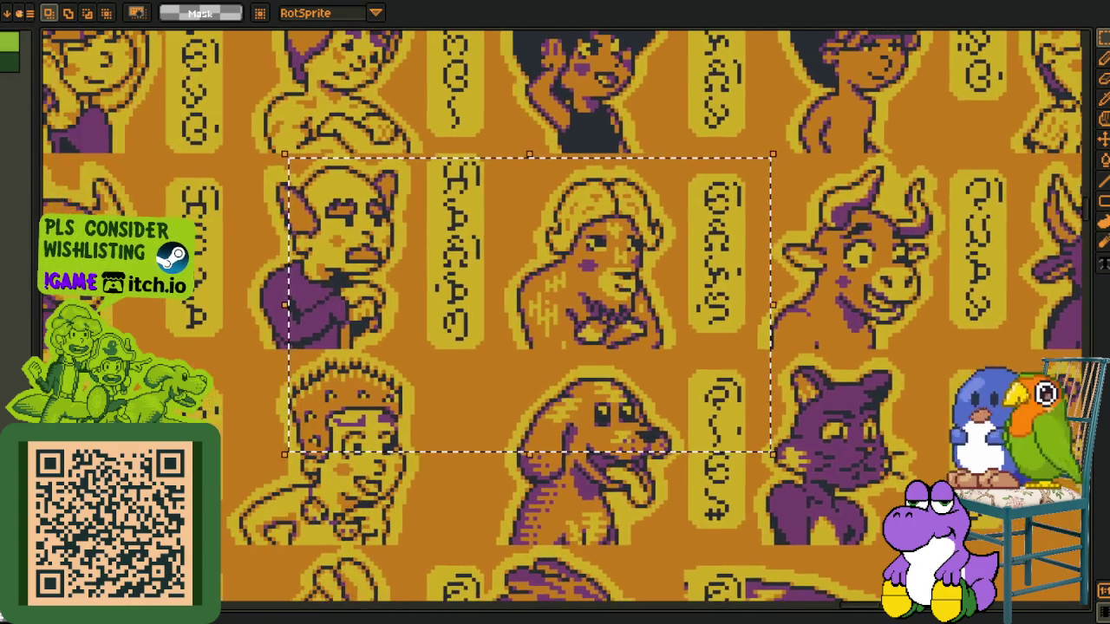
scroll(204, 113, up, 3)
drag(204, 112, 699, 456)
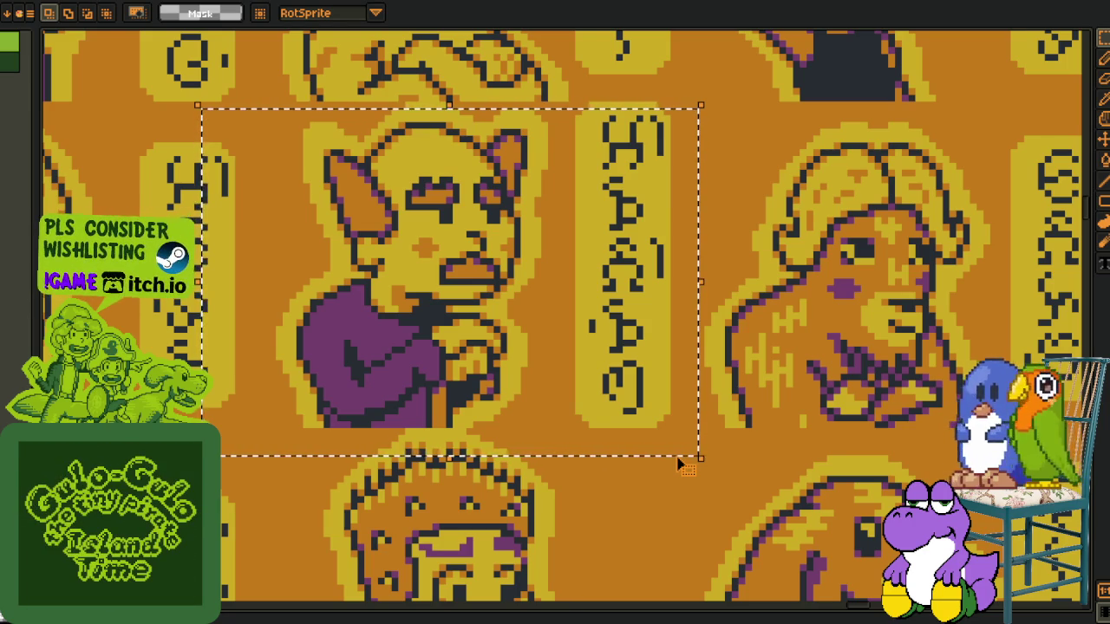
Zoom back out and pan over to the recoloured map variants
scroll(368, 378, up, 3)
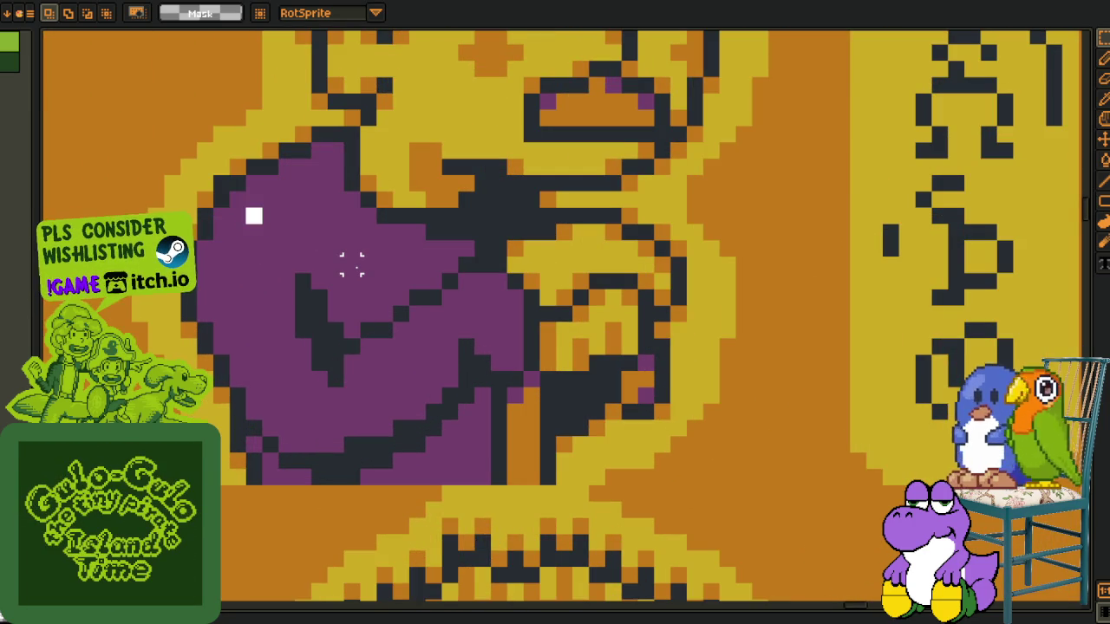
scroll(347, 256, down, 2)
scroll(344, 252, down, 2)
scroll(343, 252, up, 1)
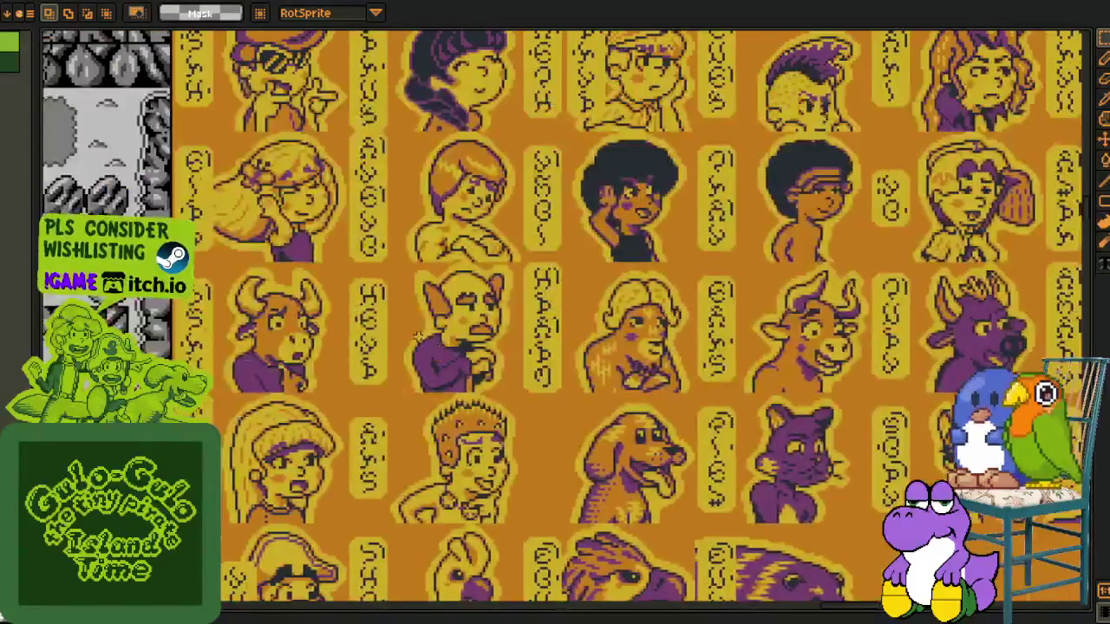
scroll(346, 248, up, 1)
scroll(469, 314, down, 3)
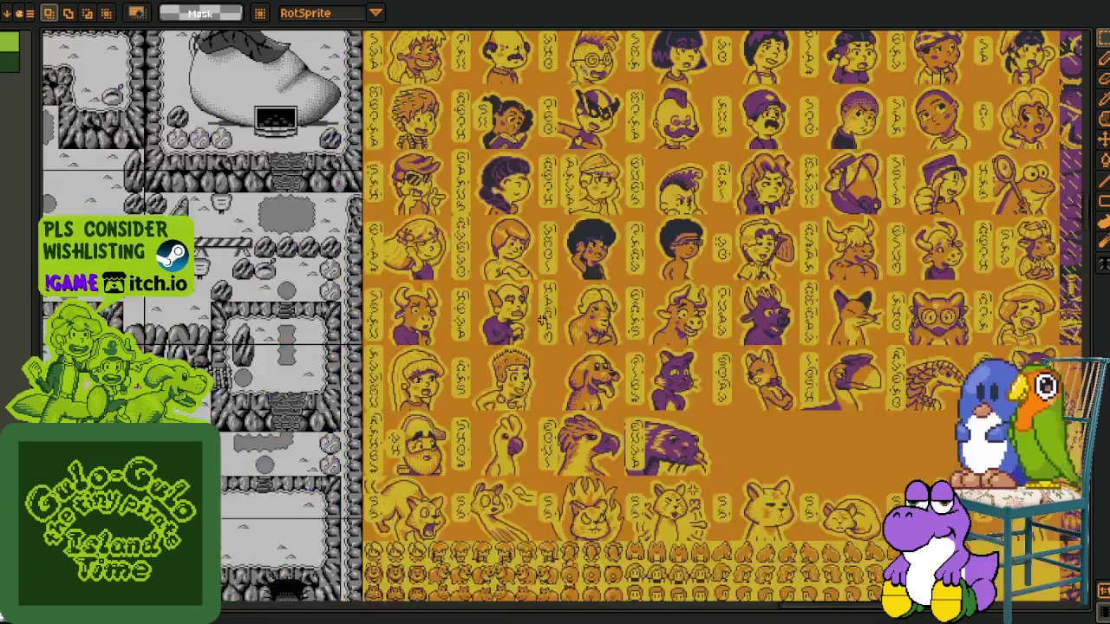
scroll(483, 343, up, 1)
scroll(801, 504, down, 1)
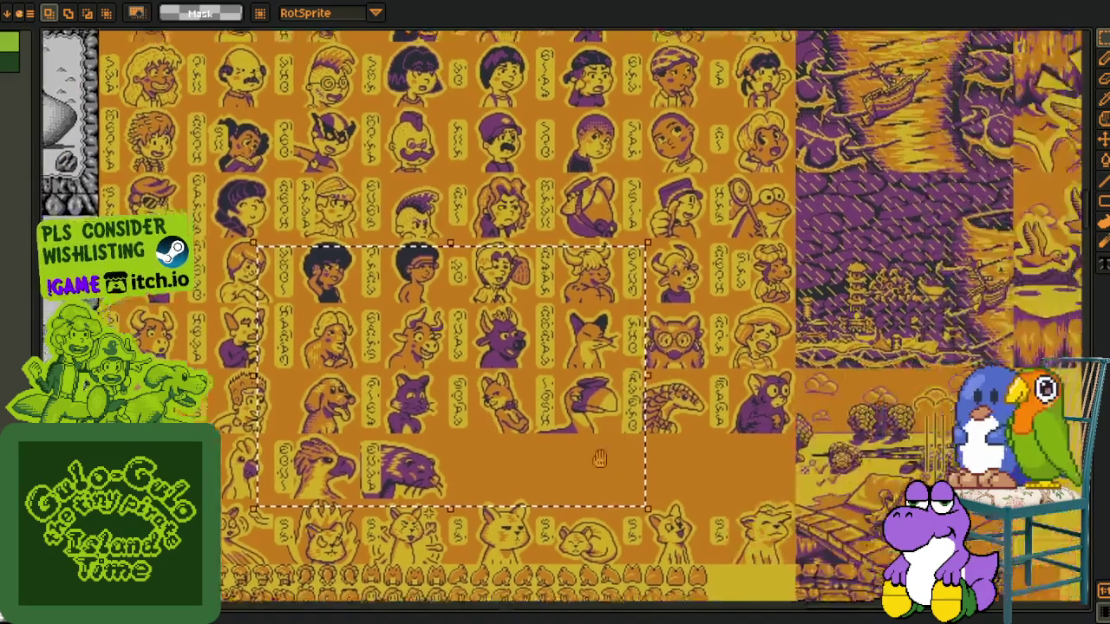
scroll(416, 145, up, 1)
mouse_move(417, 147)
mouse_down()
mouse_move(468, 472)
mouse_move(403, 369)
mouse_up()
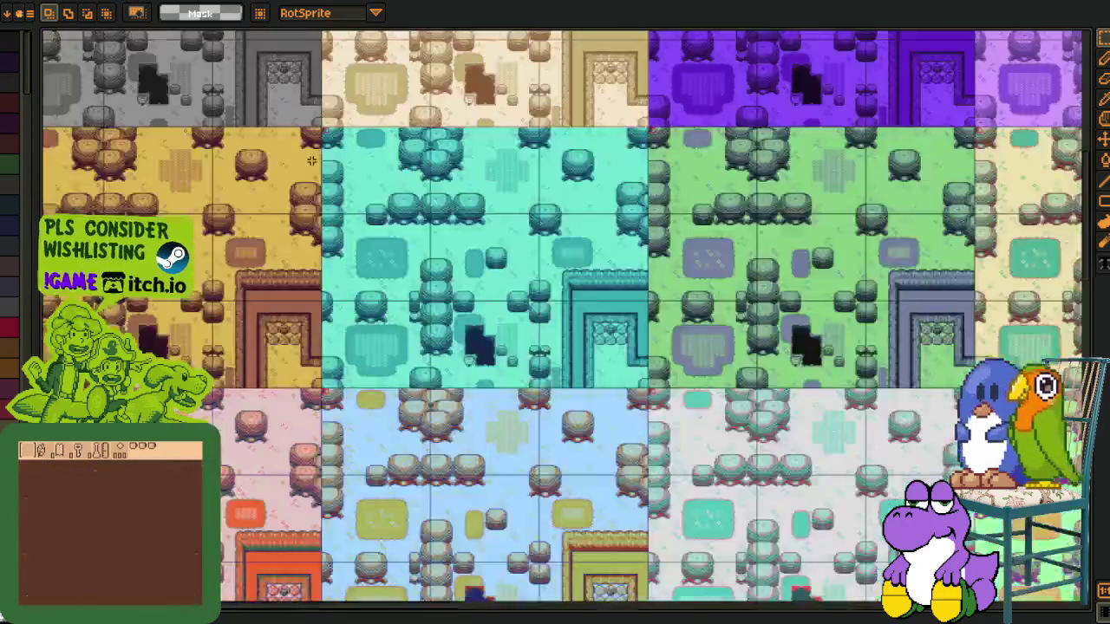
Zoom and pan across the grid of colour map variants to bring the lower rows into view
scroll(390, 225, down, 1)
scroll(289, 417, down, 1)
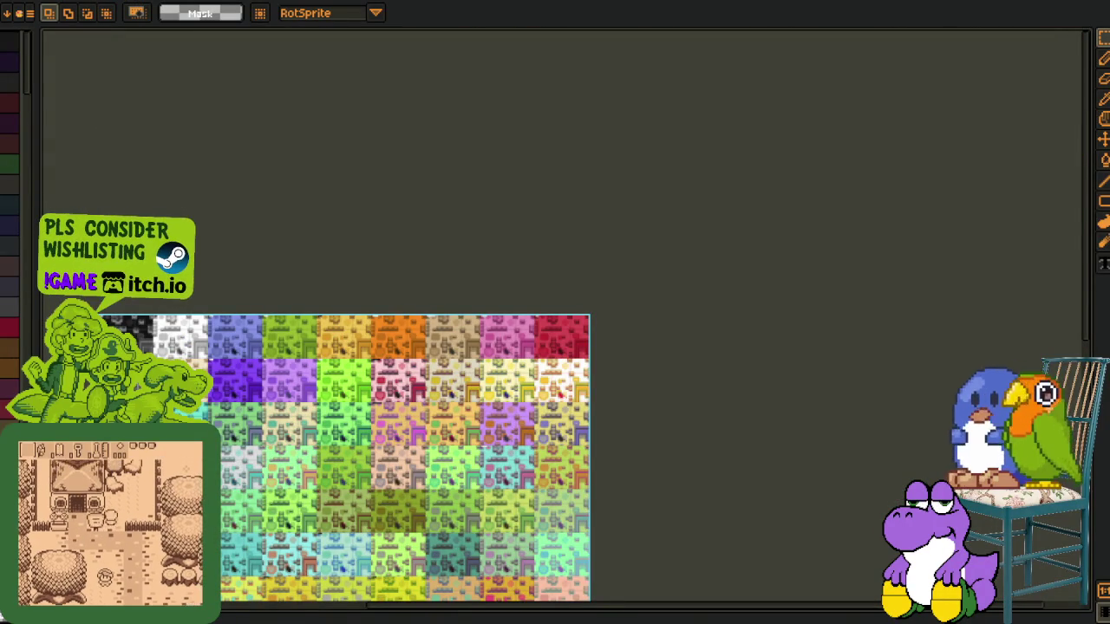
scroll(289, 407, up, 1)
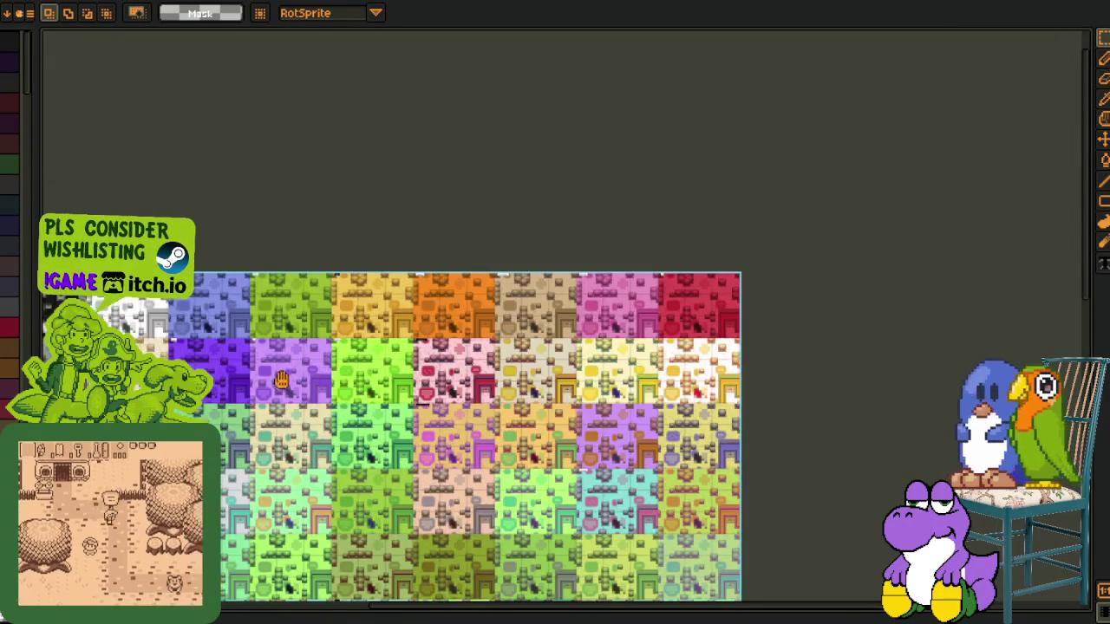
drag(311, 357, 330, 101)
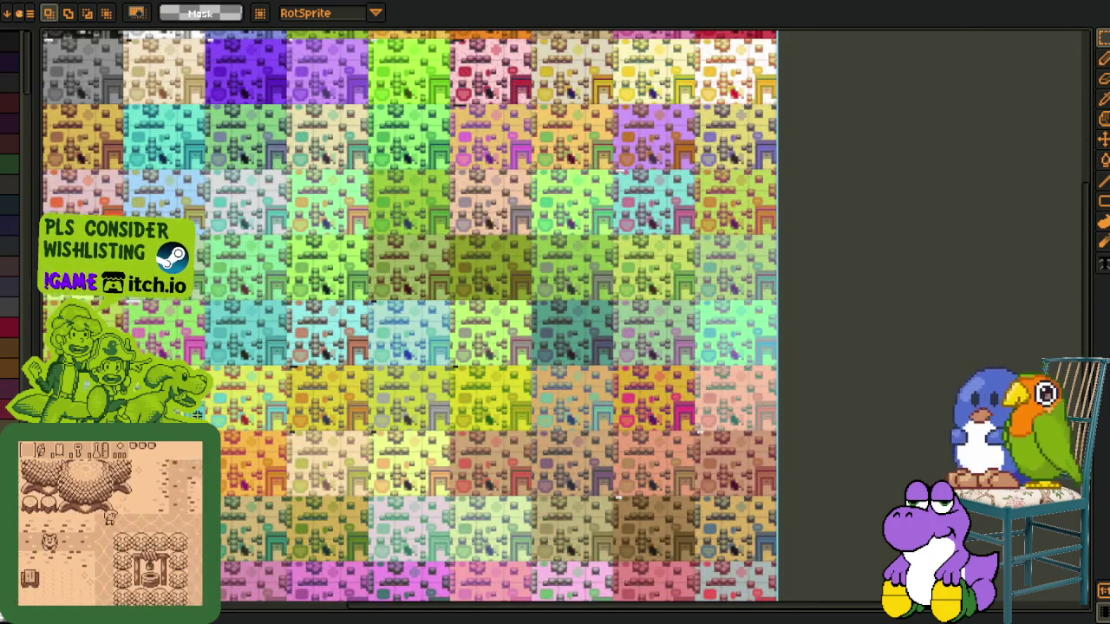
scroll(198, 414, up, 1)
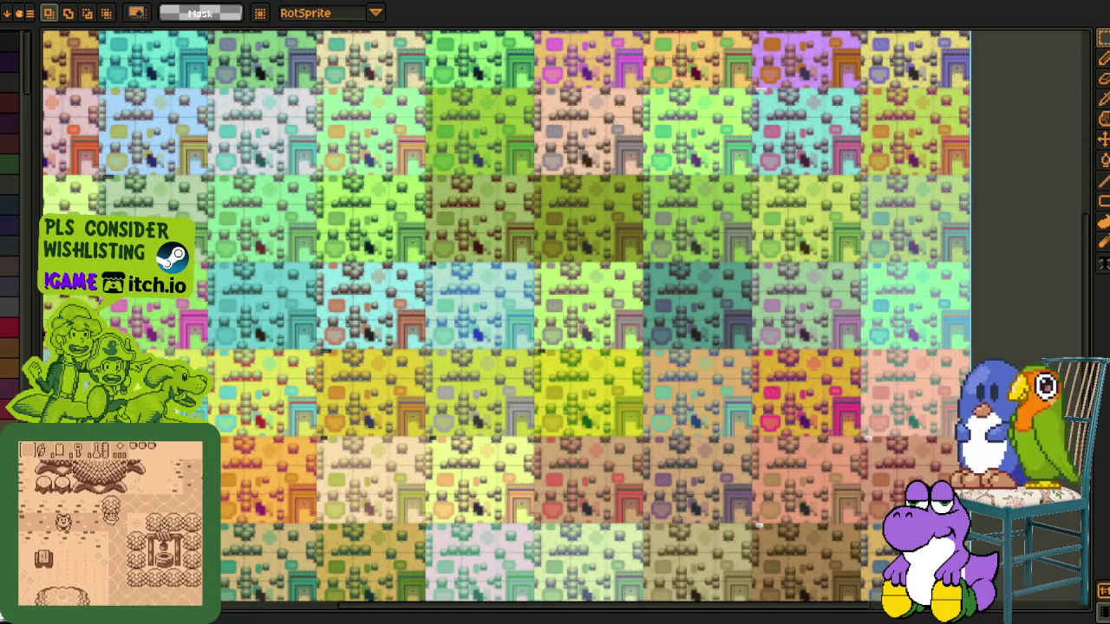
scroll(234, 314, up, 1)
drag(180, 390, 234, 314)
scroll(234, 314, up, 2)
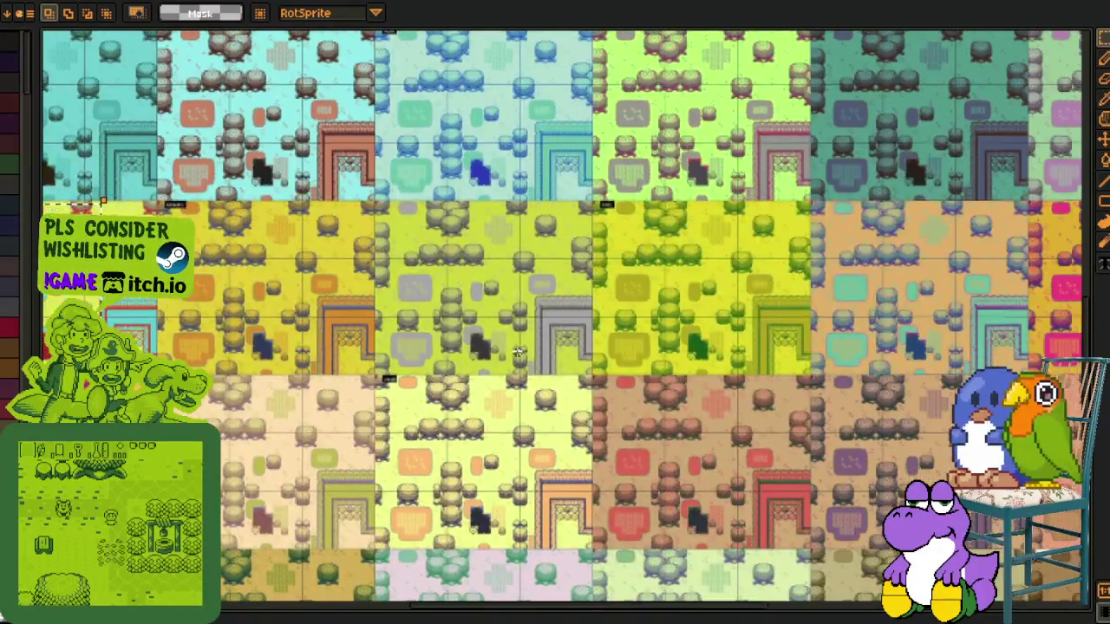
scroll(517, 352, down, 1)
scroll(516, 352, down, 2)
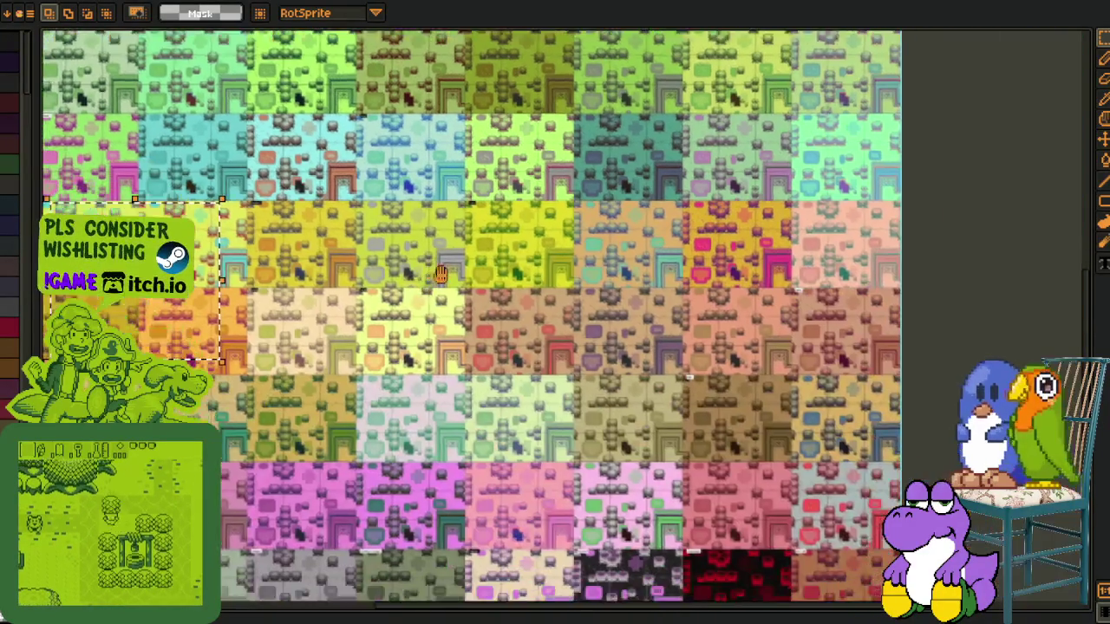
scroll(284, 373, up, 1)
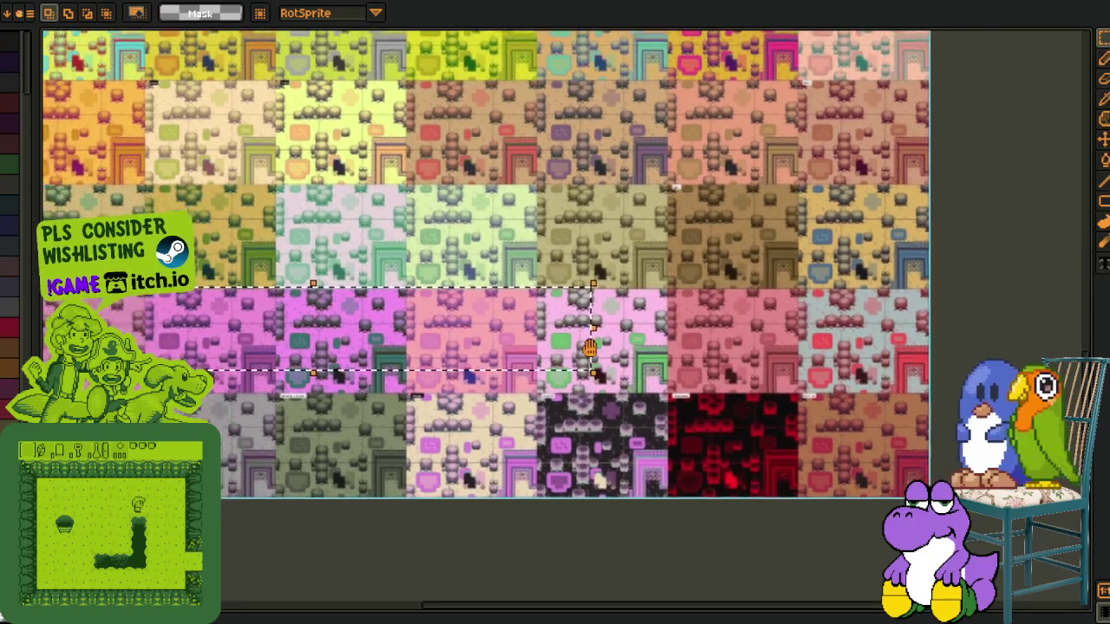
Marquee-select the pink row, the lower grey row and the middle row of map variants
drag(193, 273, 752, 356)
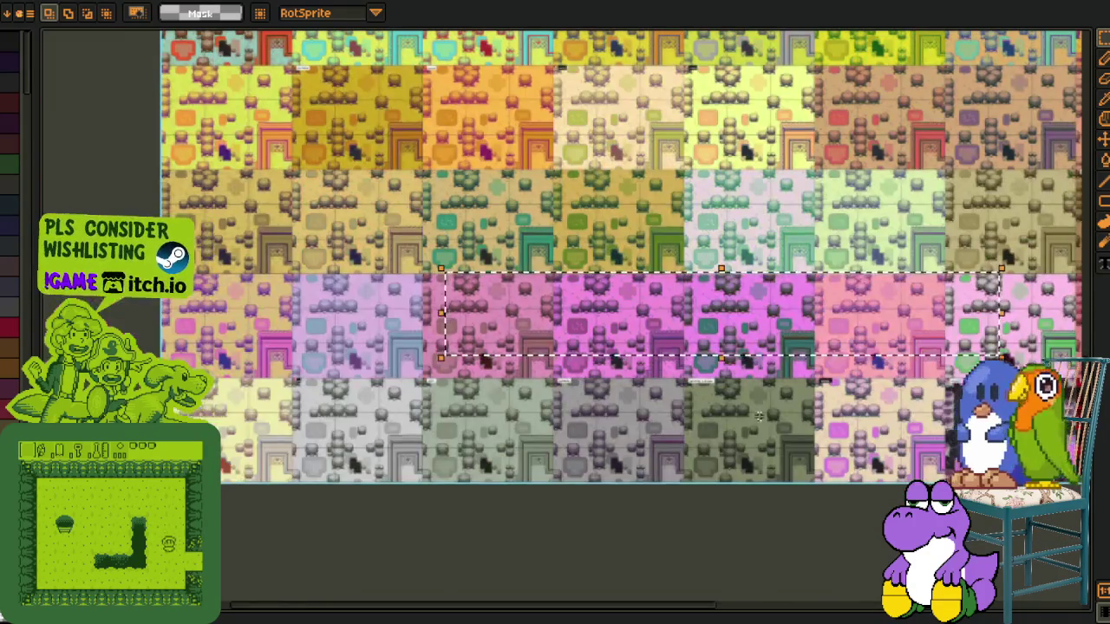
drag(646, 416, 187, 515)
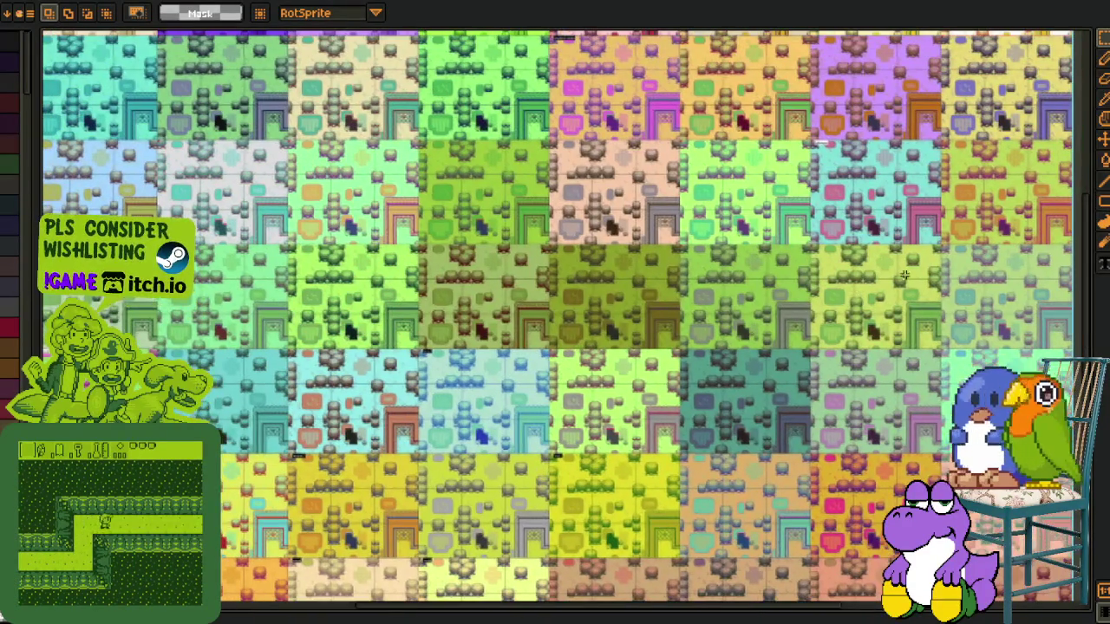
drag(187, 336, 908, 270)
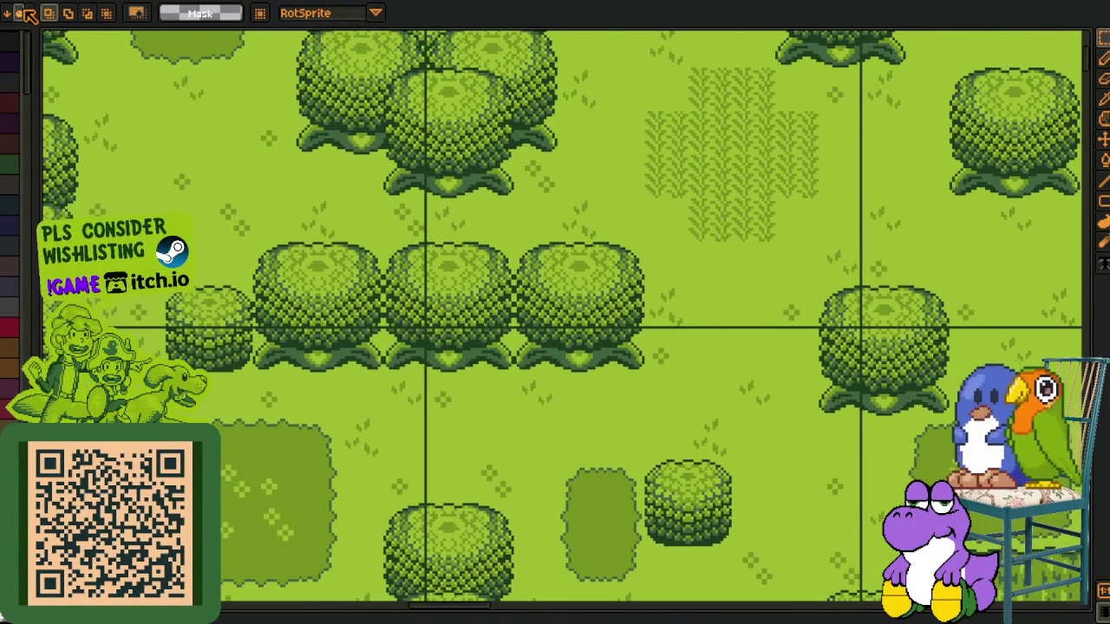
Browse down and back up through the list of palette presets
click(27, 15)
scroll(294, 268, down, 3)
scroll(294, 268, down, 3)
scroll(295, 269, down, 3)
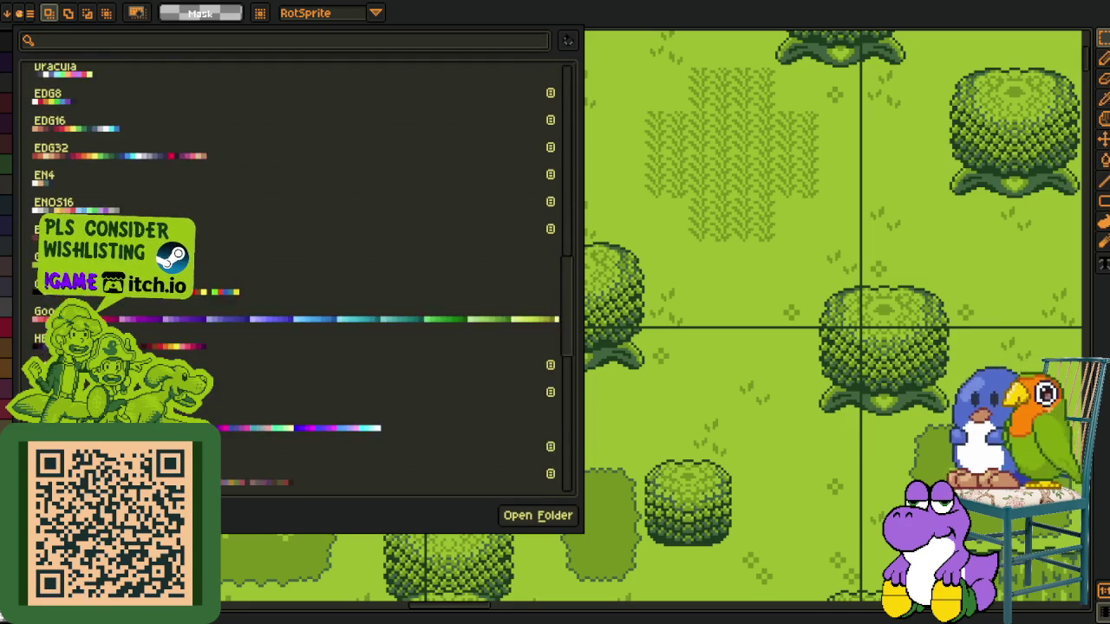
scroll(294, 268, down, 2)
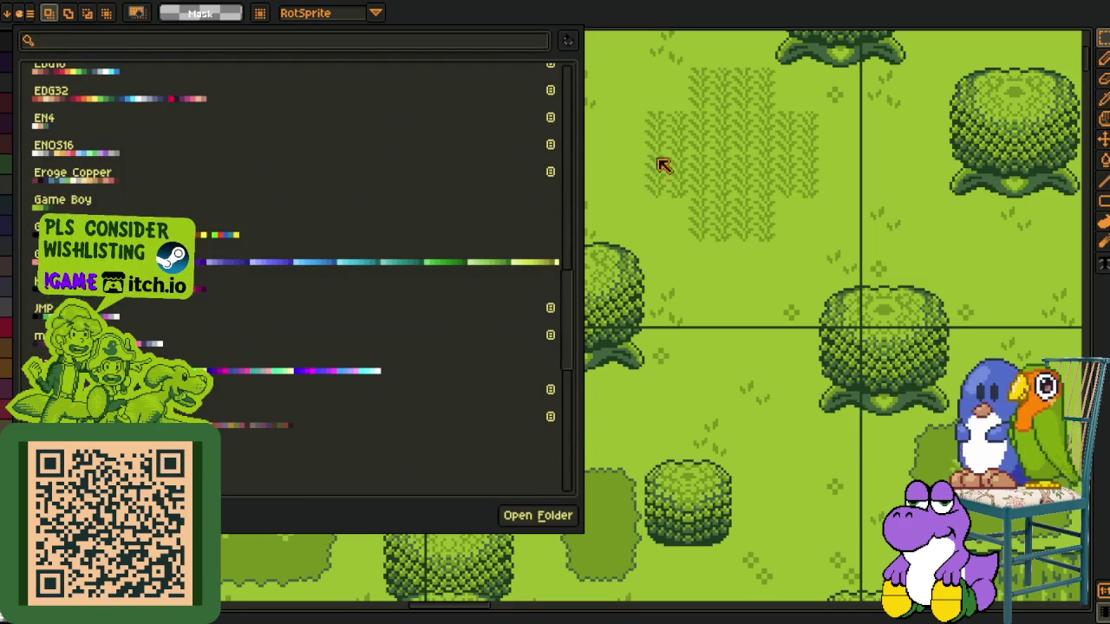
scroll(344, 128, up, 2)
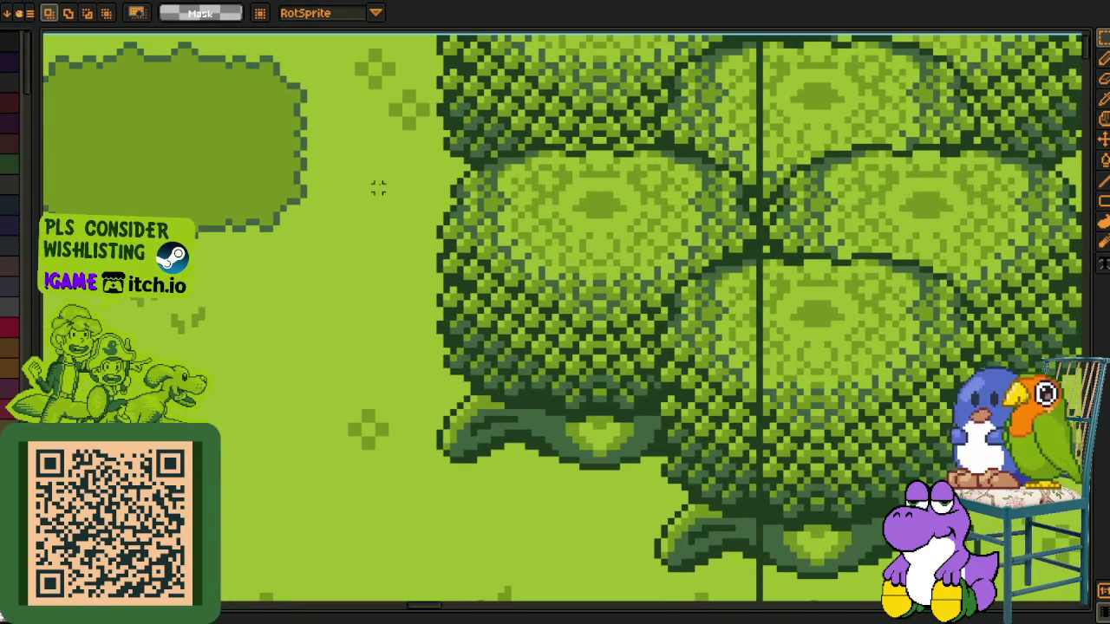
Outline an area of tree tiles, then zoom and pan to the pink and green map variants
drag(208, 120, 518, 325)
scroll(519, 321, down, 2)
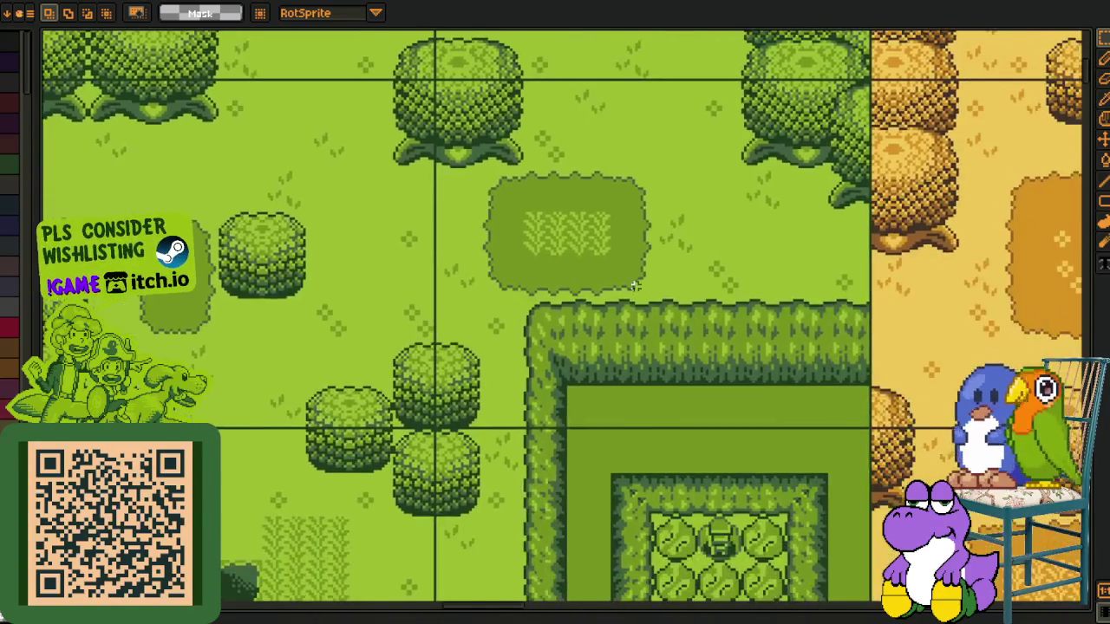
scroll(774, 300, down, 2)
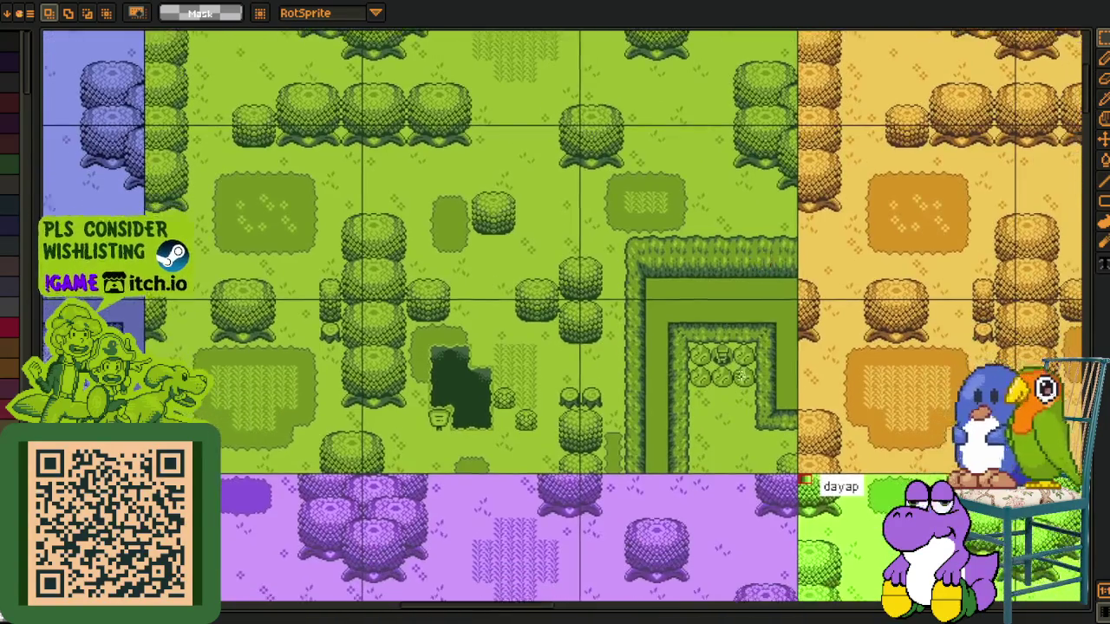
mouse_move(773, 301)
mouse_down()
mouse_move(462, 263)
mouse_move(575, 338)
mouse_up()
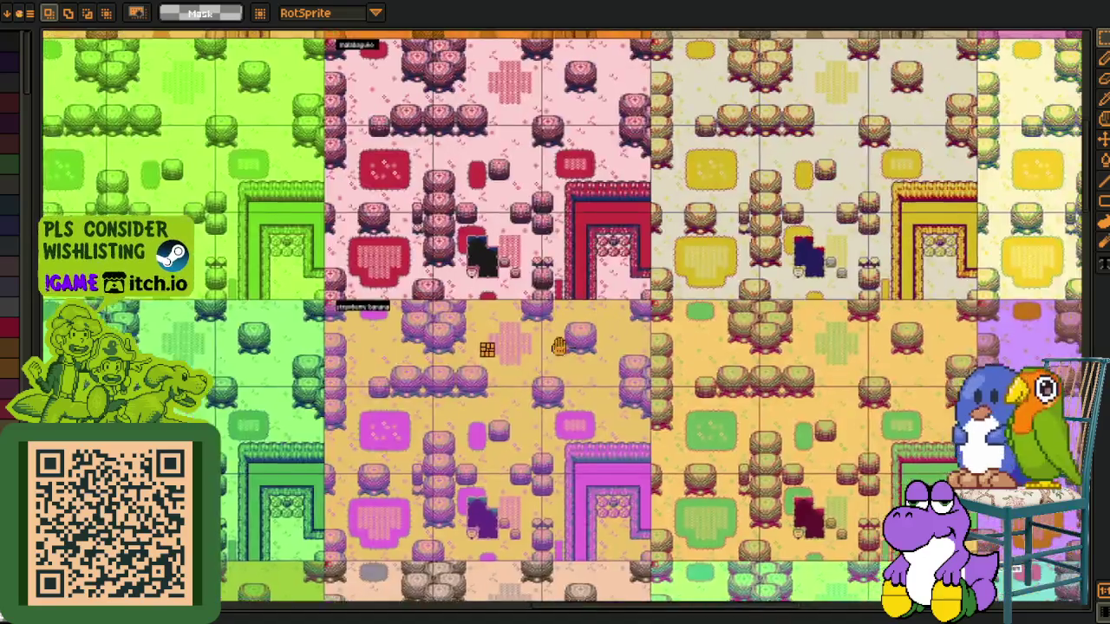
Pan to another part of the grid and zoom onto the 'Cosmic Wonder' title banner
drag(559, 346, 374, 490)
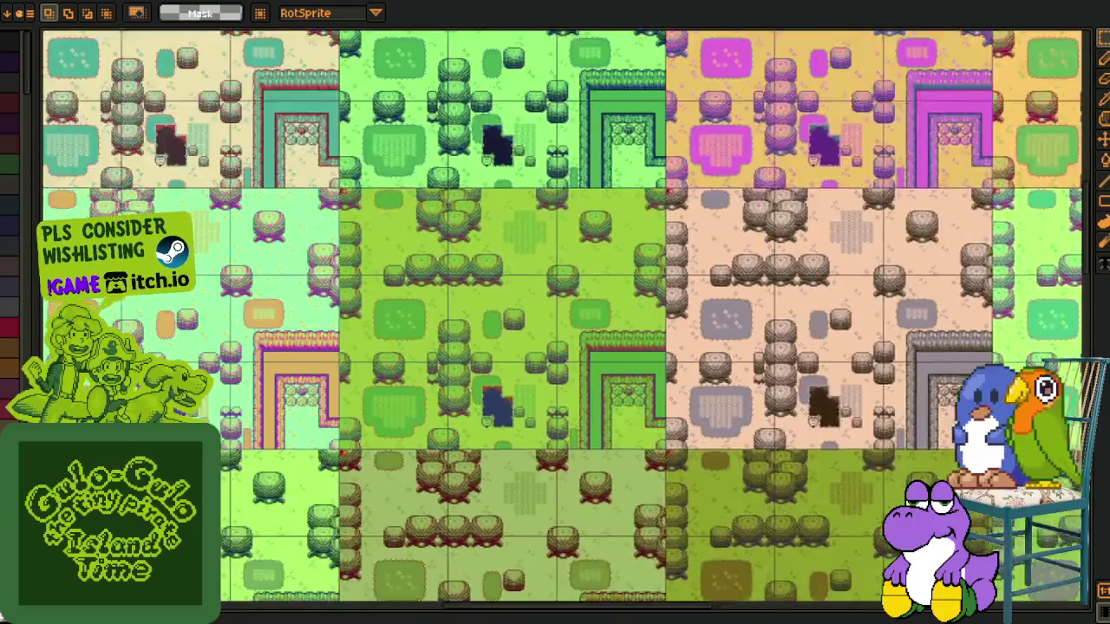
scroll(433, 431, down, 1)
scroll(433, 432, down, 1)
scroll(434, 431, down, 1)
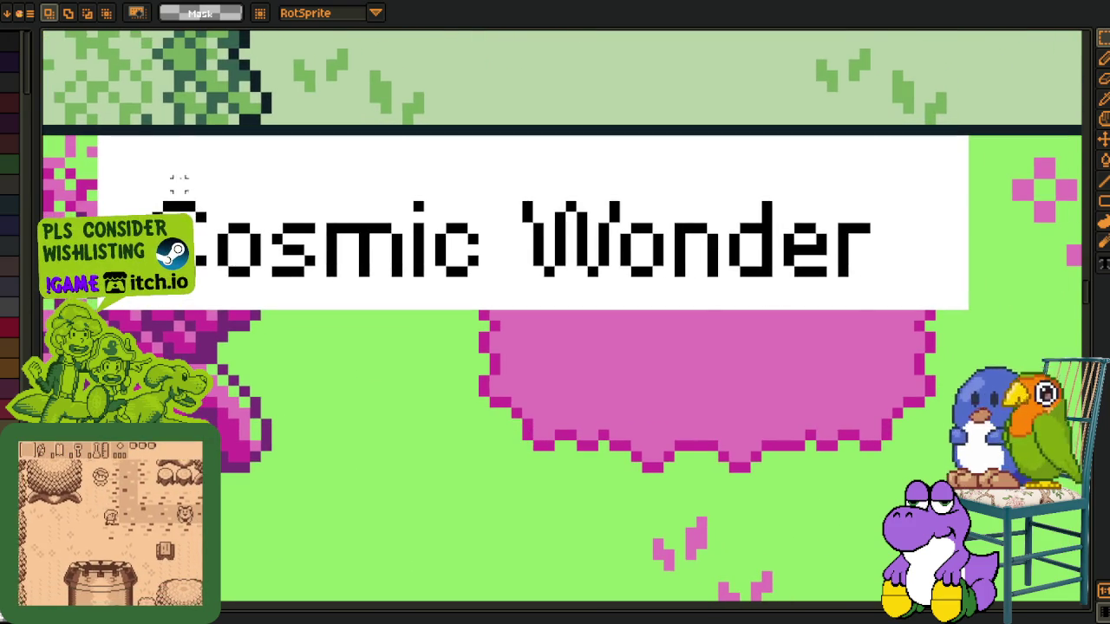
Box-select the Cosmic Wonder title, clear the selection, and zoom out onto its magenta trees on lime ground
drag(149, 155, 905, 389)
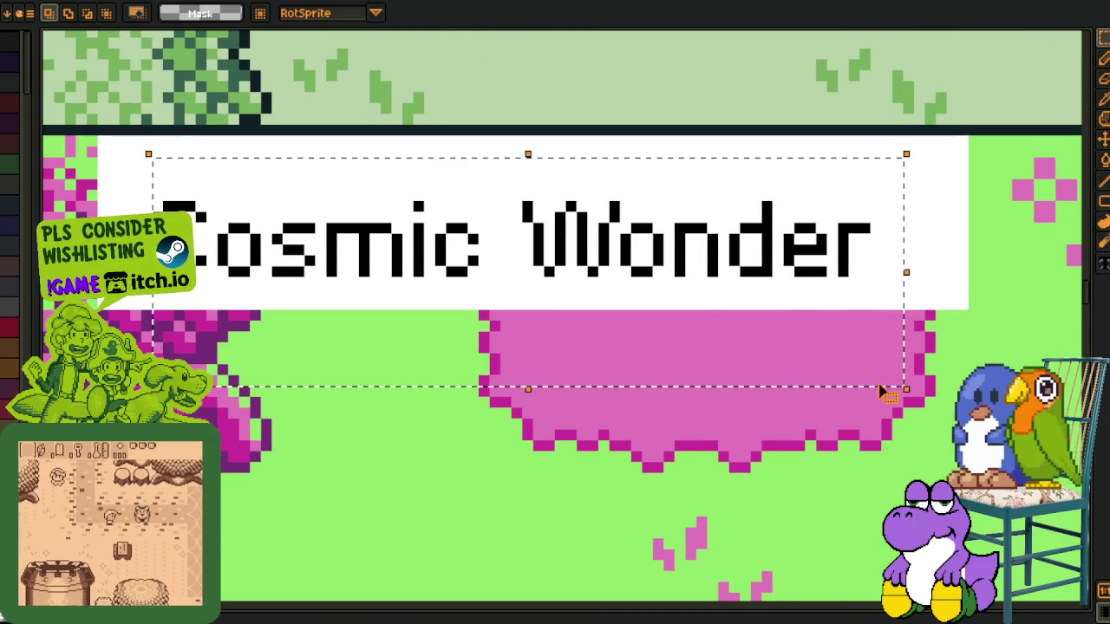
key(ctrl+d)
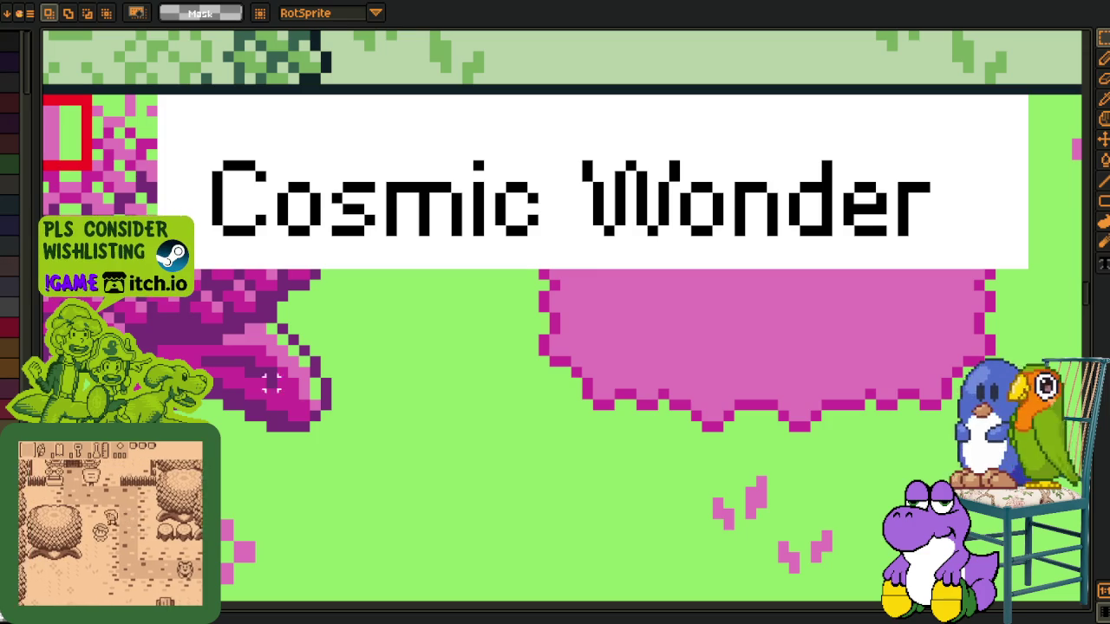
alt+click(300, 376)
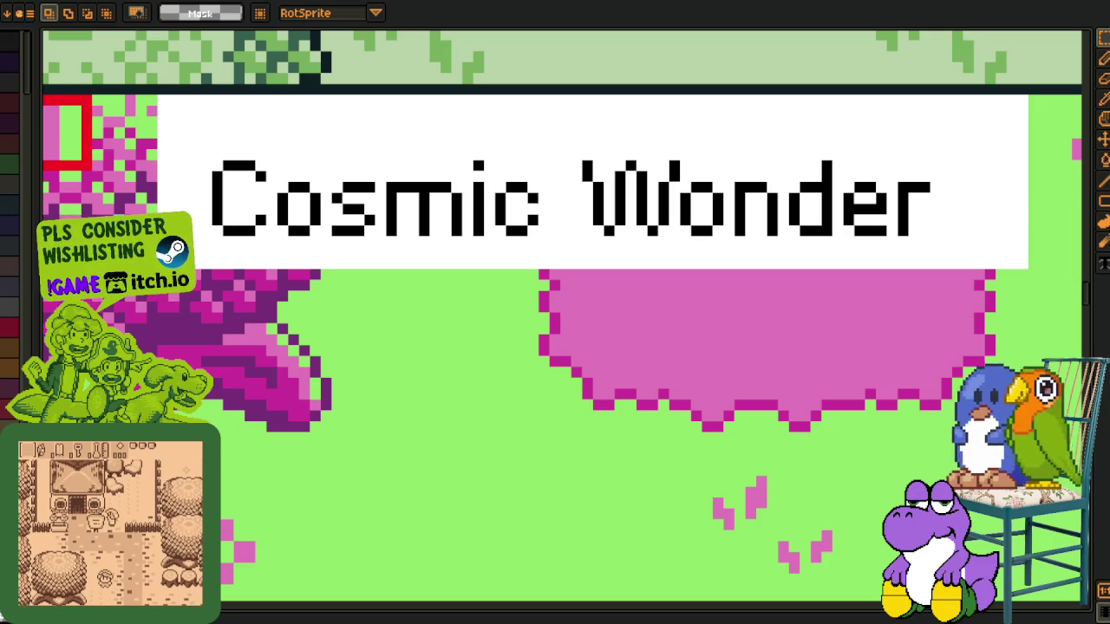
scroll(381, 426, down, 3)
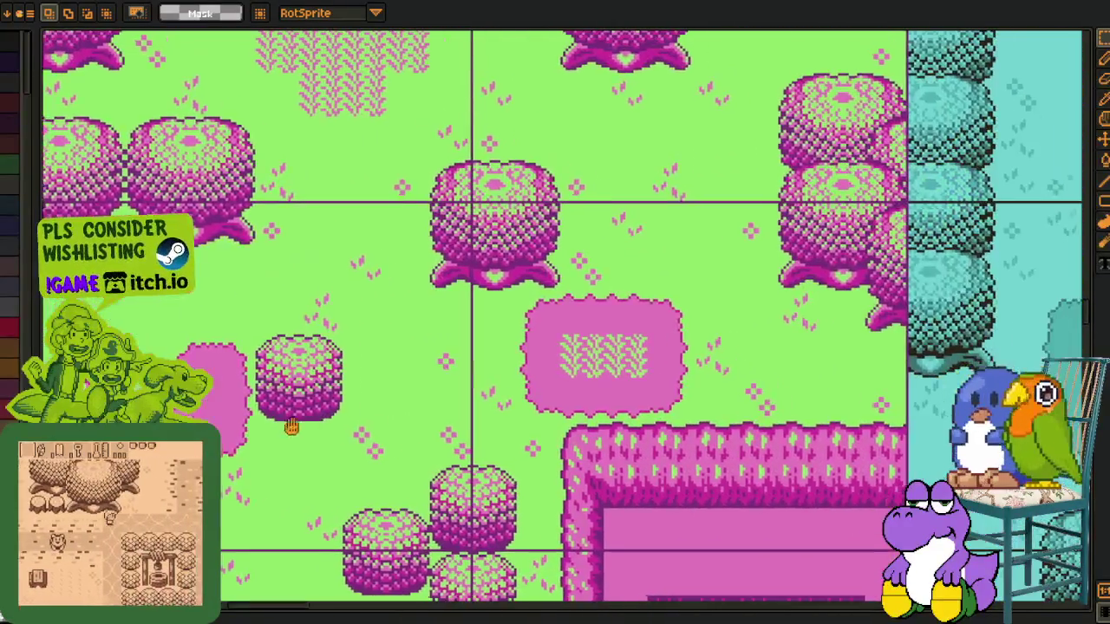
Pan and zoom onto the olive 'Yesterday's Grunge' map
mouse_move(867, 521)
mouse_down()
mouse_move(337, 448)
mouse_move(380, 375)
mouse_move(484, 486)
mouse_move(472, 325)
mouse_up()
scroll(379, 374, down, 1)
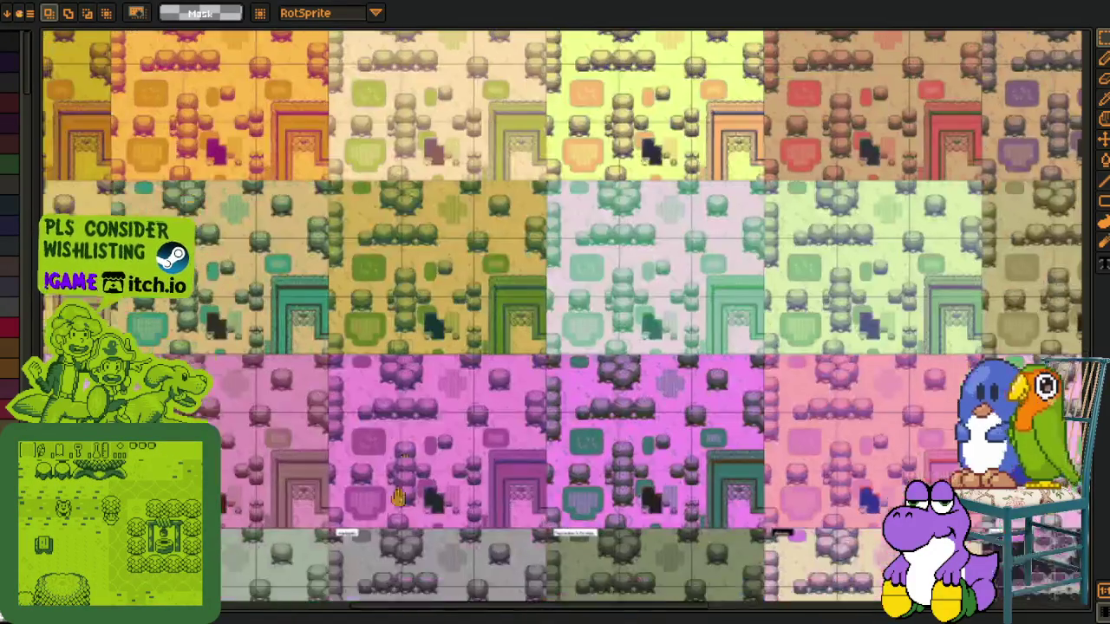
scroll(473, 325, up, 2)
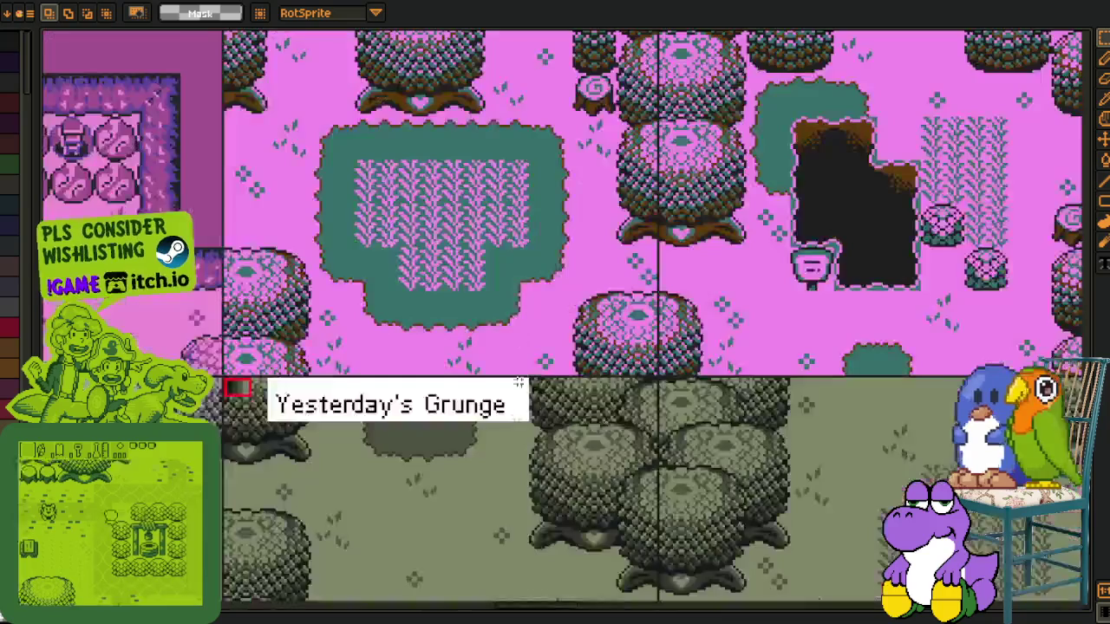
mouse_move(495, 389)
mouse_down()
mouse_move(296, 232)
mouse_move(416, 347)
mouse_up()
Zoom out and back in on the neighbouring magenta, salmon, pale pink, cream and black maps
scroll(241, 185, up, 2)
scroll(359, 217, down, 2)
scroll(356, 372, up, 1)
scroll(280, 277, up, 1)
scroll(264, 299, up, 2)
scroll(264, 299, up, 1)
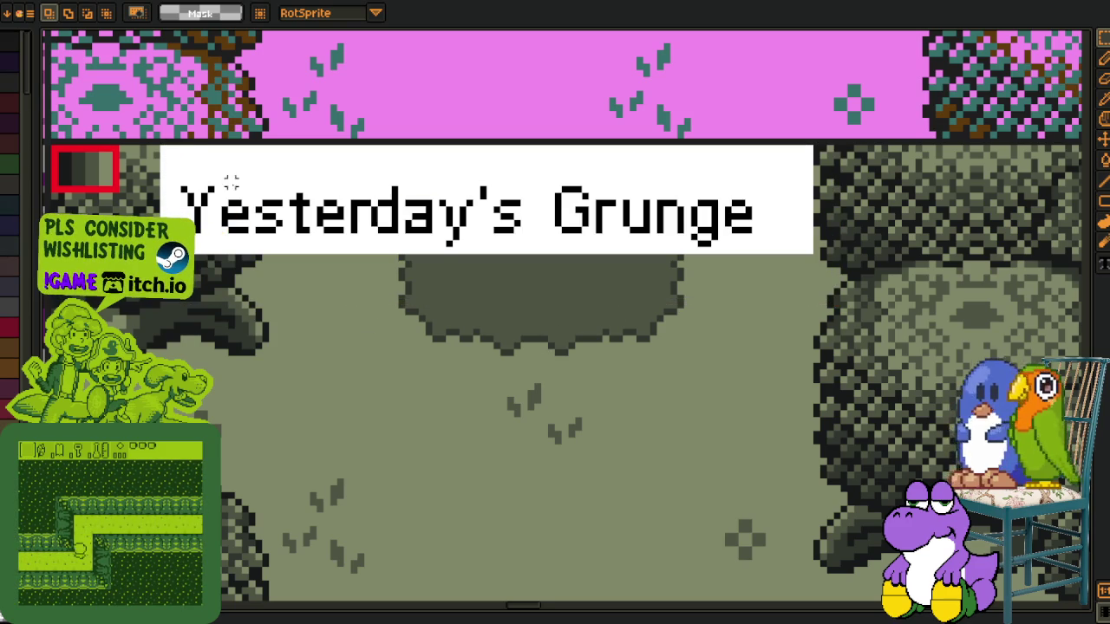
scroll(633, 305, down, 1)
scroll(633, 305, down, 1)
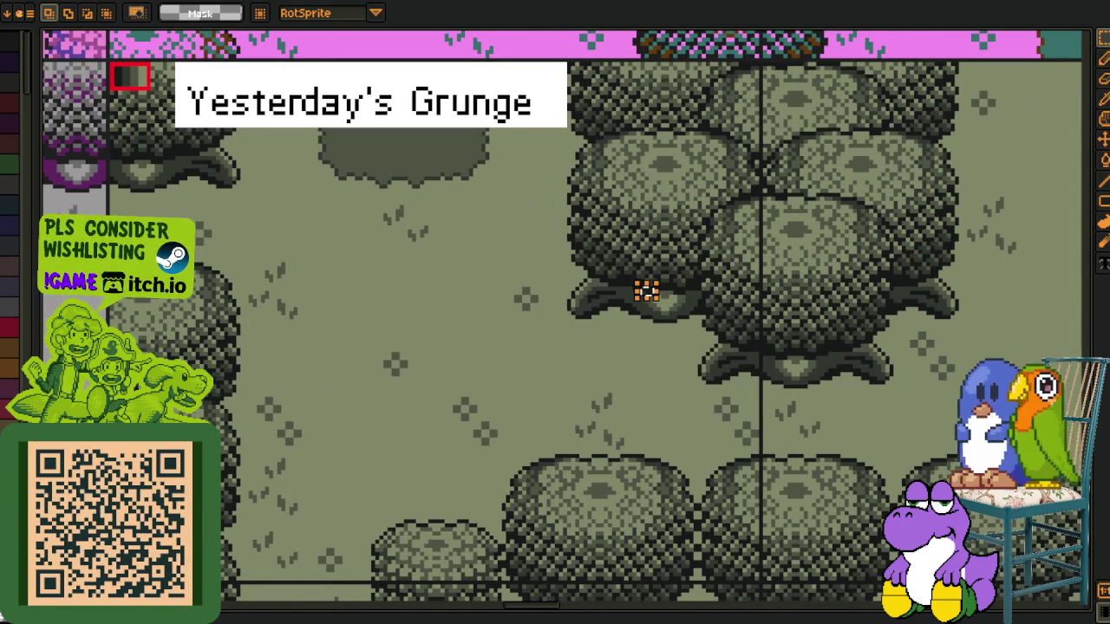
scroll(438, 399, down, 3)
scroll(431, 281, up, 1)
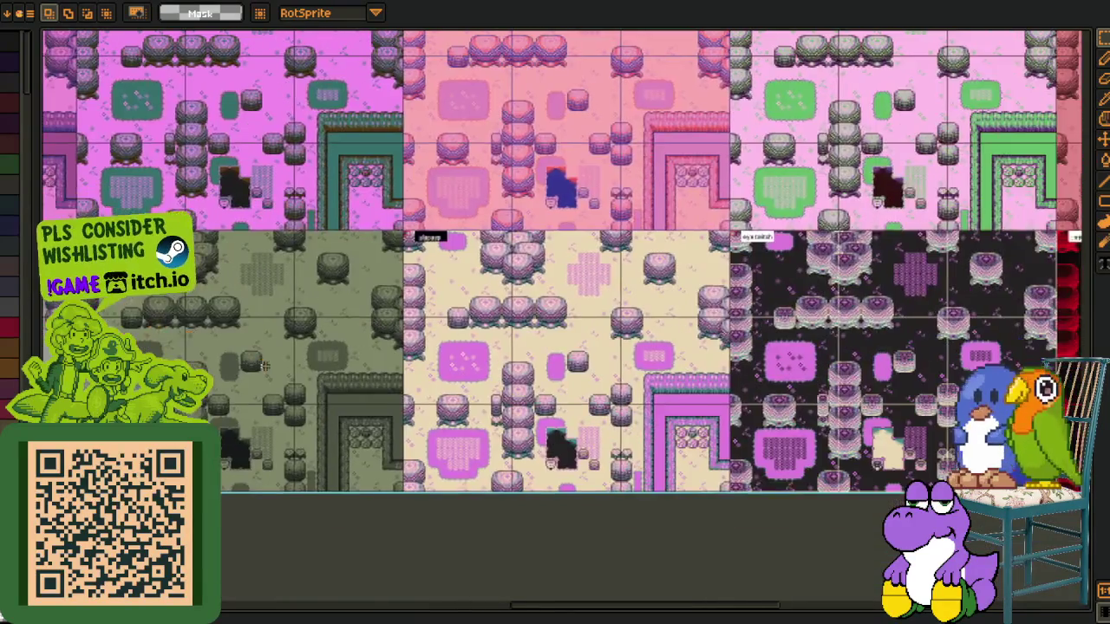
Zoom the sheet, then browse the palette presets list and close it without choosing one
scroll(431, 282, up, 2)
scroll(438, 279, right, 5)
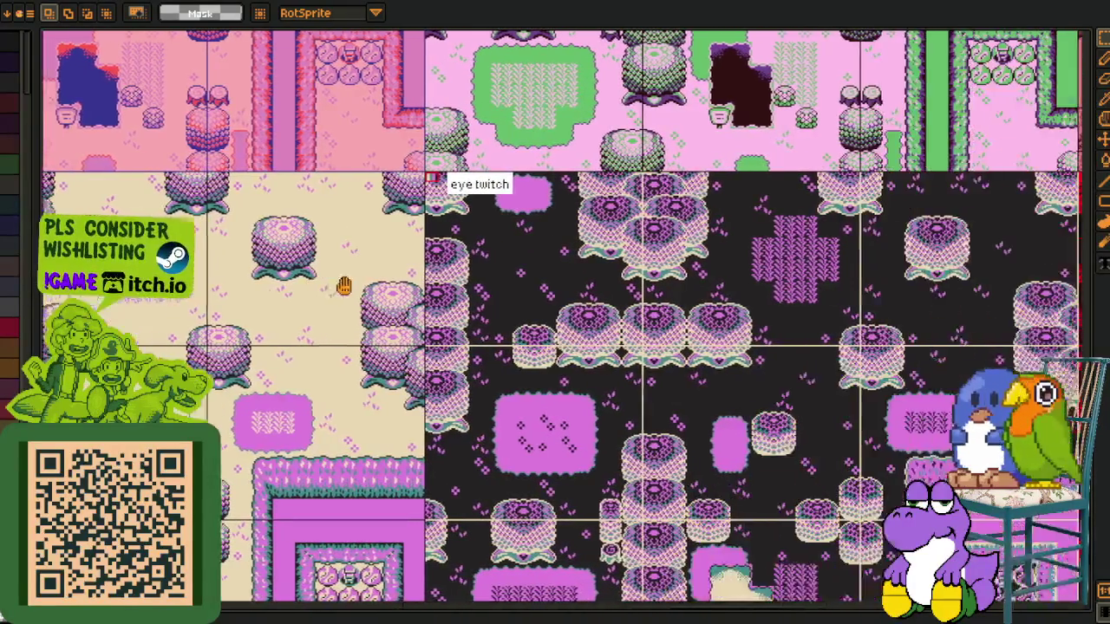
scroll(404, 248, up, 1)
scroll(346, 268, up, 1)
scroll(346, 266, up, 2)
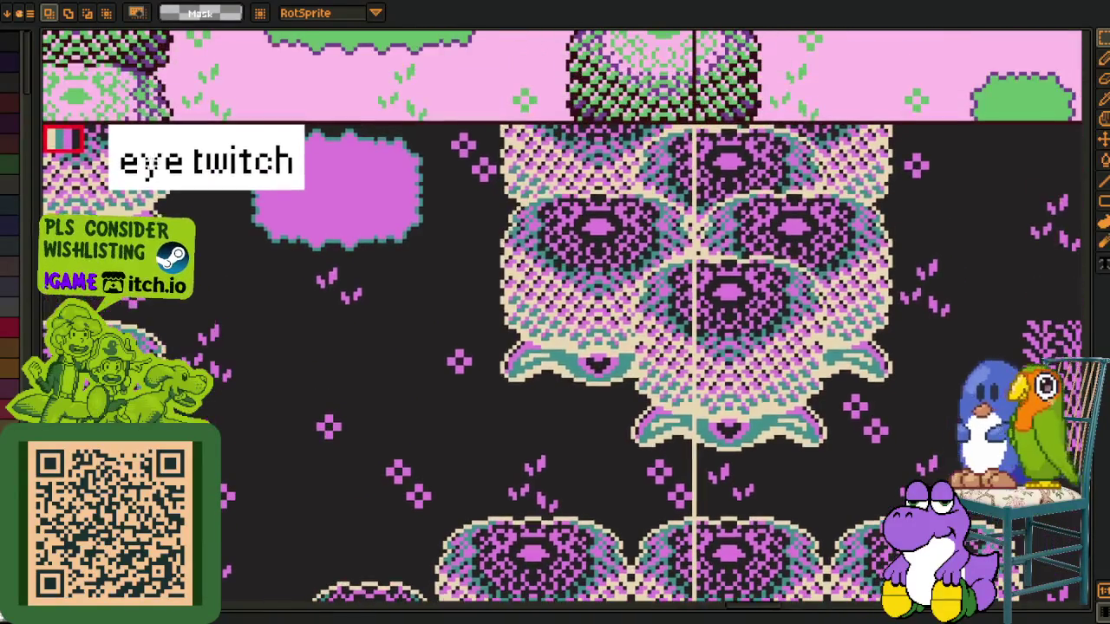
click(19, 12)
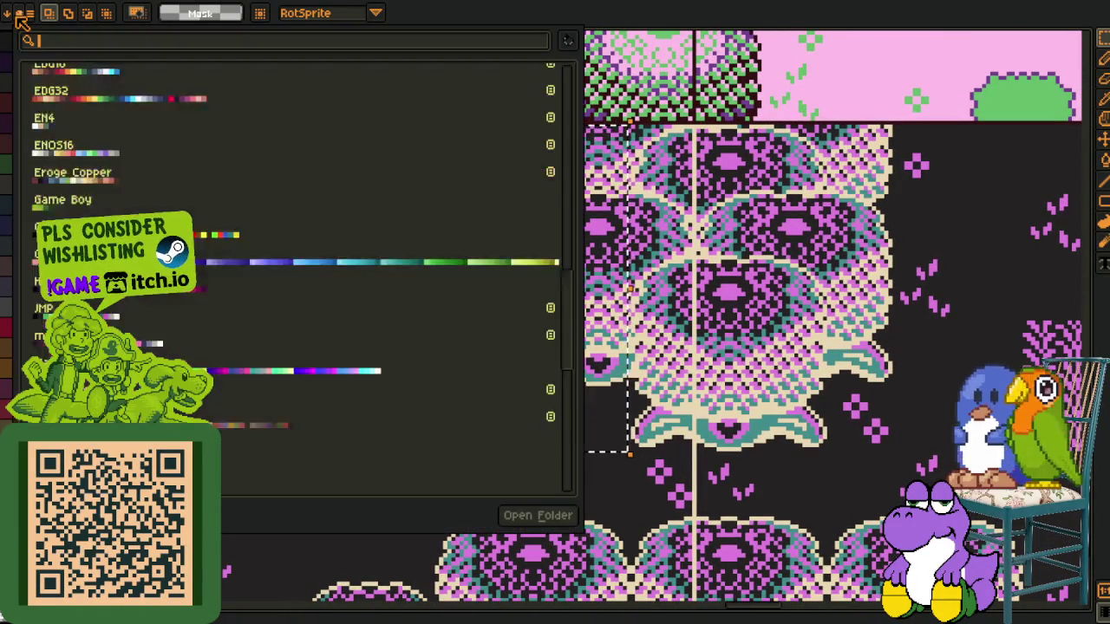
scroll(107, 318, down, 3)
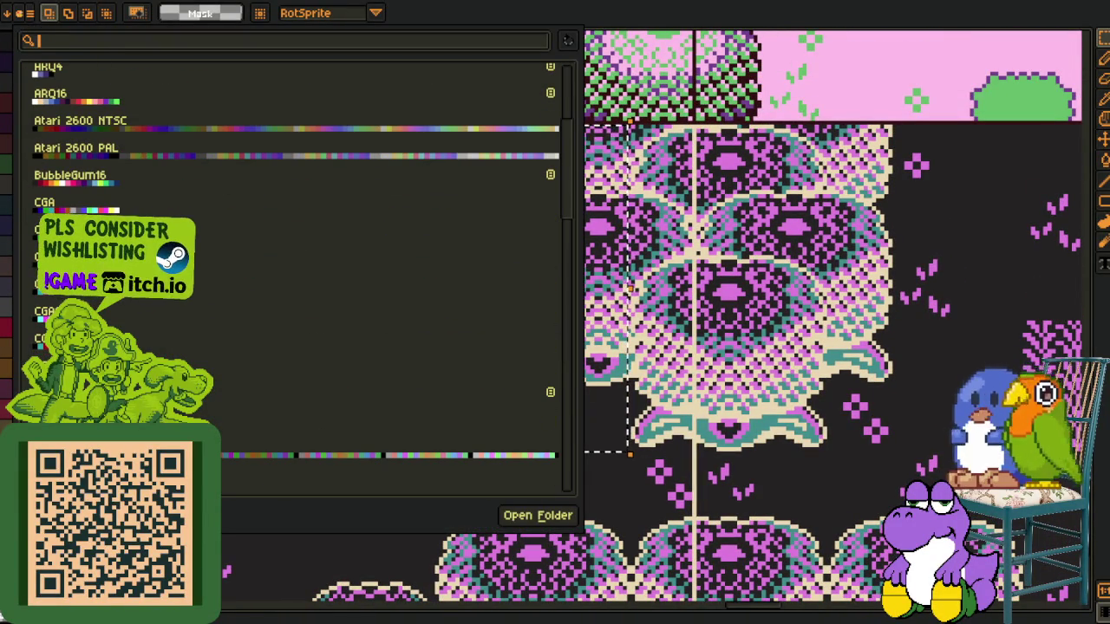
scroll(295, 260, down, 1)
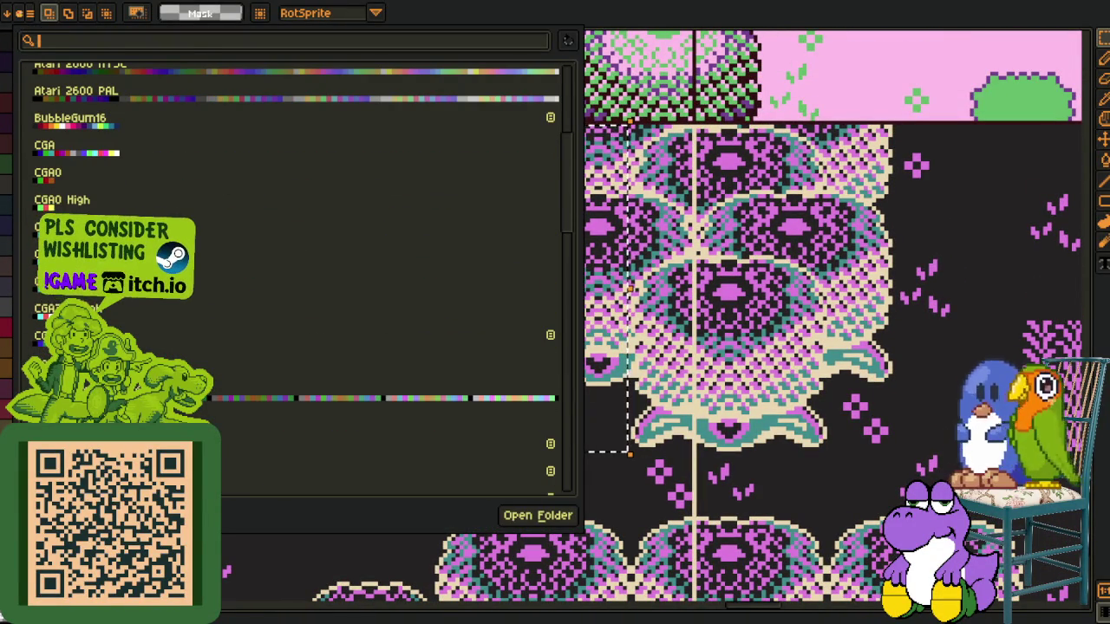
scroll(295, 260, up, 1)
scroll(295, 260, down, 1)
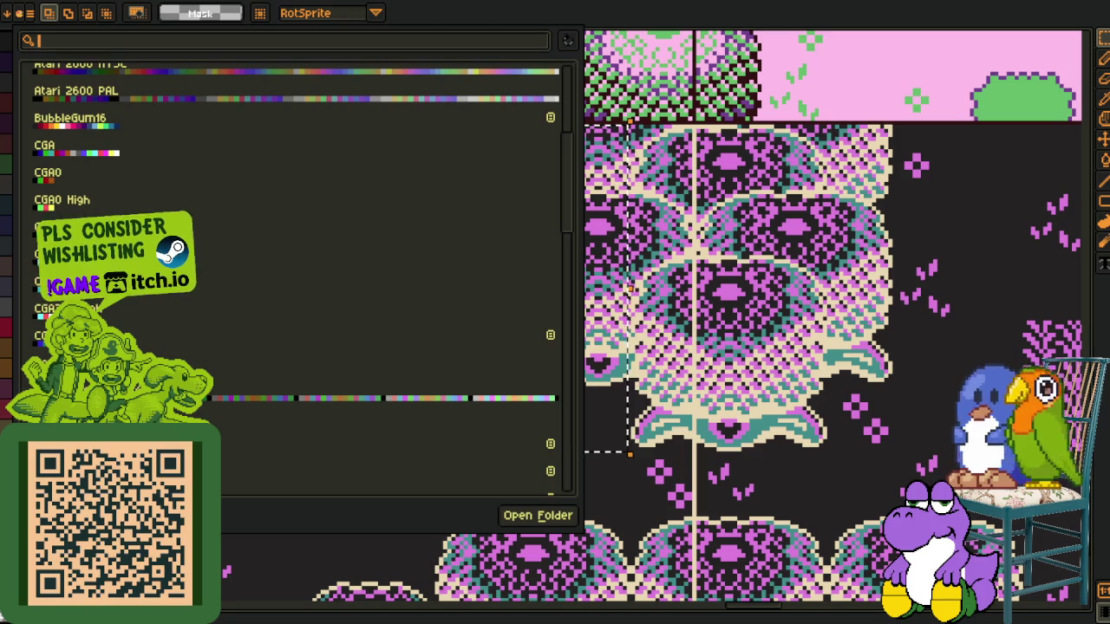
click(901, 270)
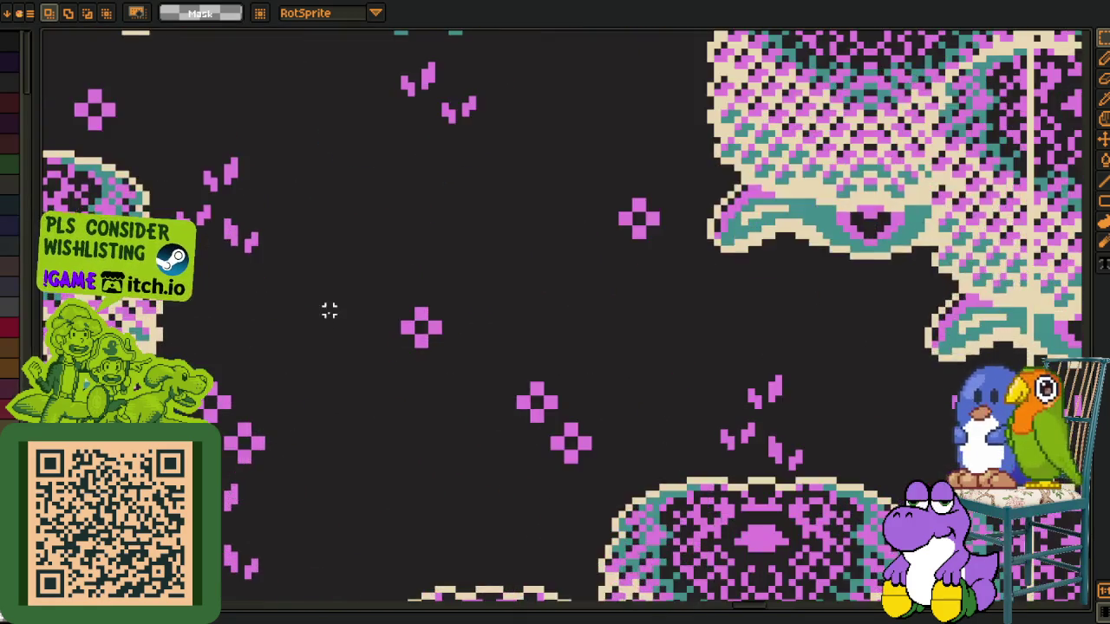
Zoom in, box-select an empty floor area on the map, then clear the selection
scroll(329, 310, up, 2)
scroll(376, 326, up, 1)
drag(310, 216, 597, 449)
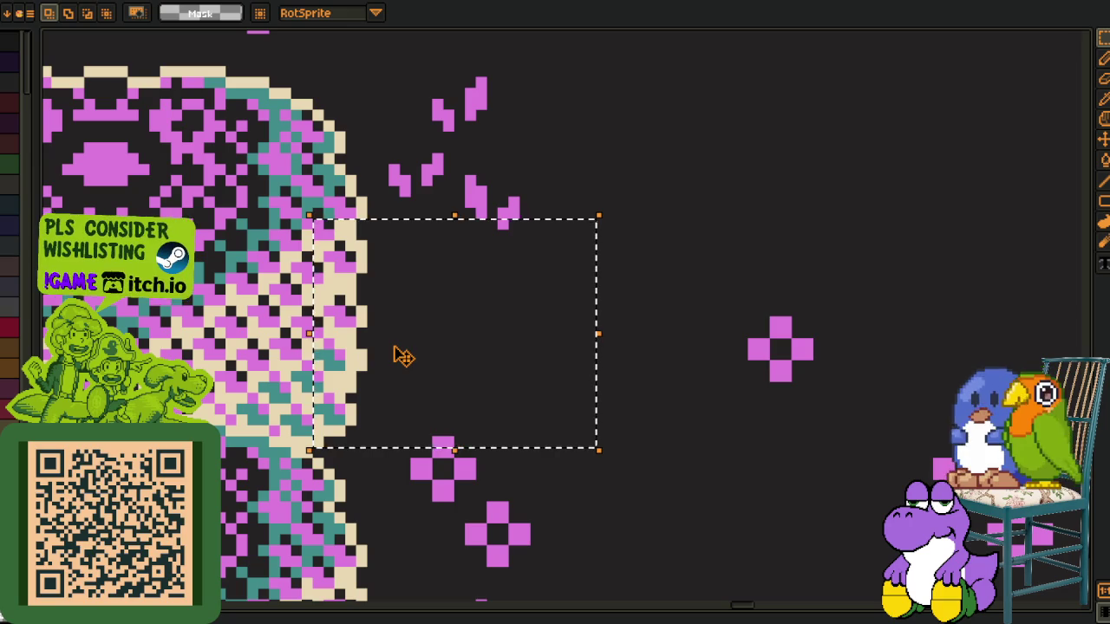
key(ctrl+d)
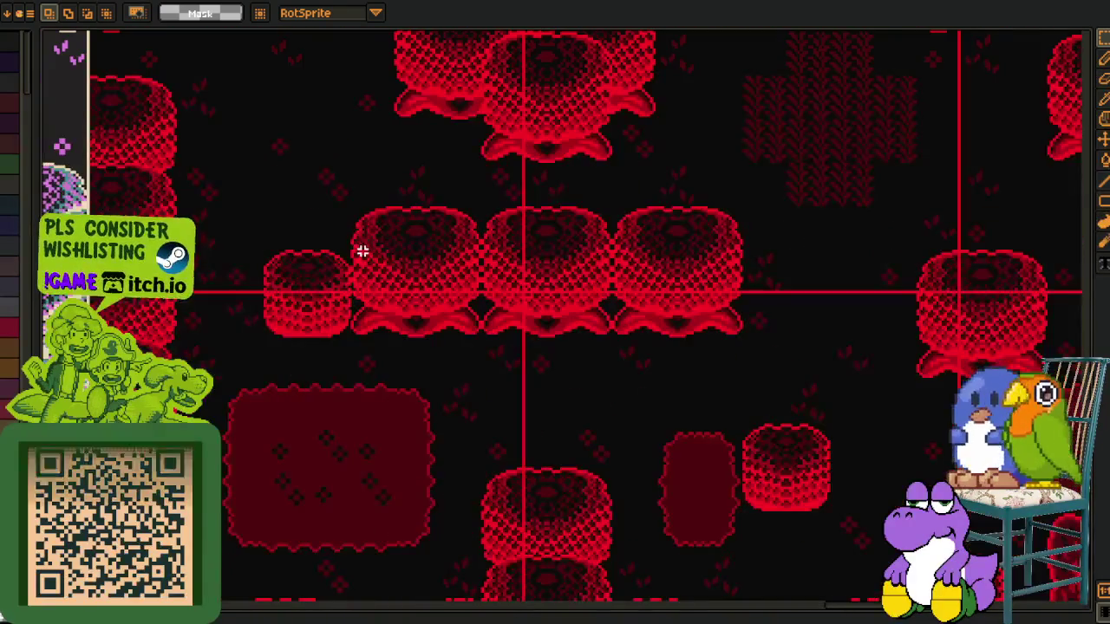
Pan and zoom across the red tile map to see more of its lower part
drag(359, 249, 267, 270)
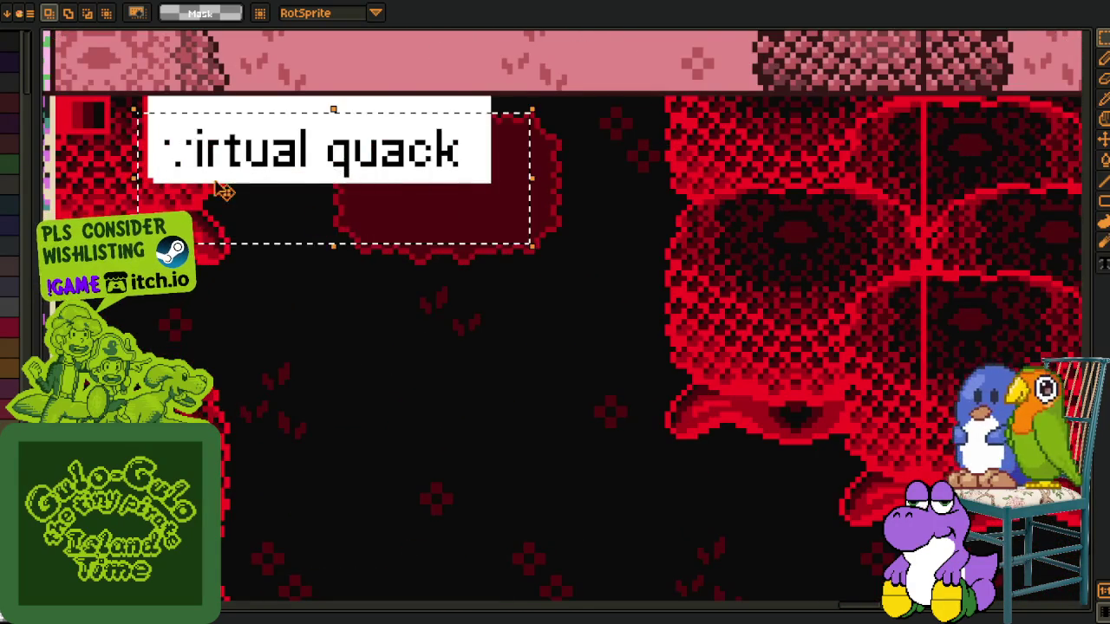
scroll(325, 224, up, 3)
scroll(240, 188, down, 2)
scroll(286, 223, down, 1)
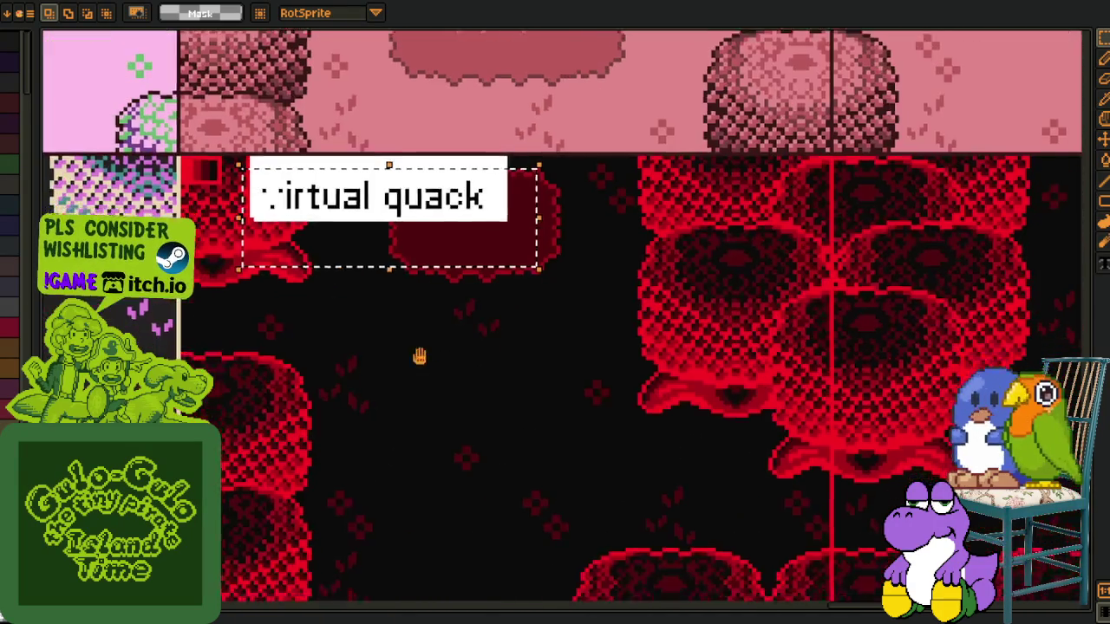
drag(424, 376, 411, 322)
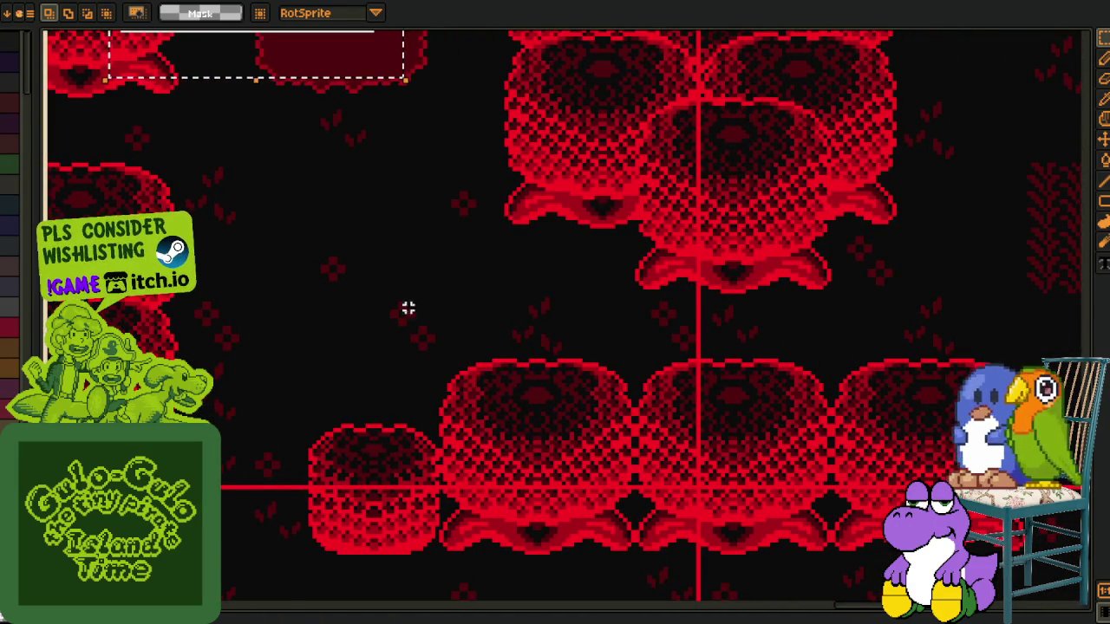
scroll(380, 303, down, 1)
drag(562, 416, 416, 301)
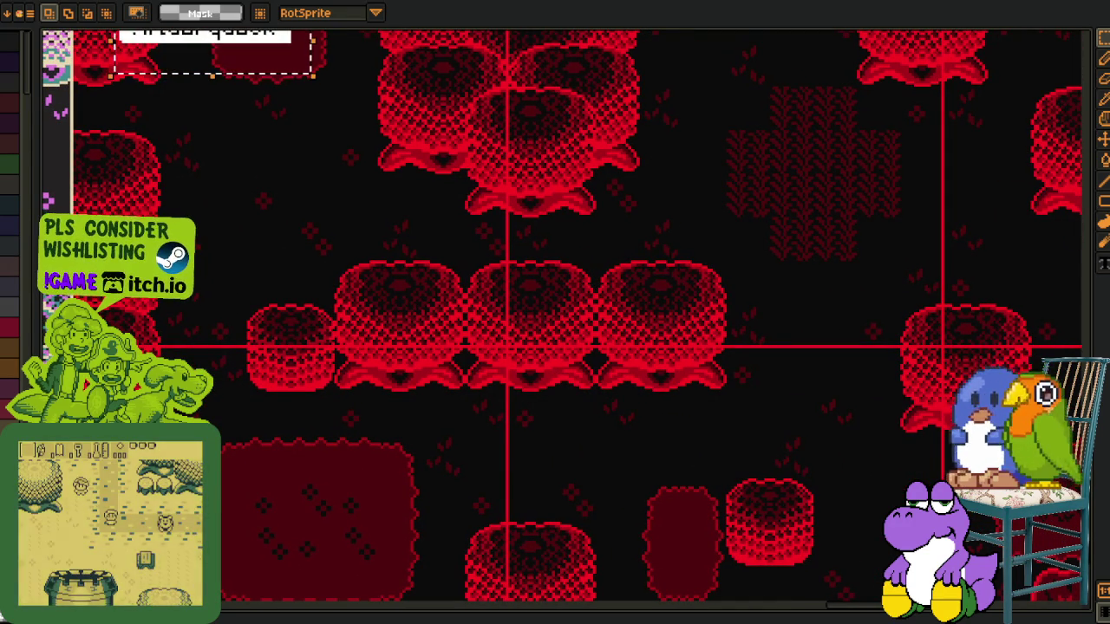
scroll(397, 359, down, 2)
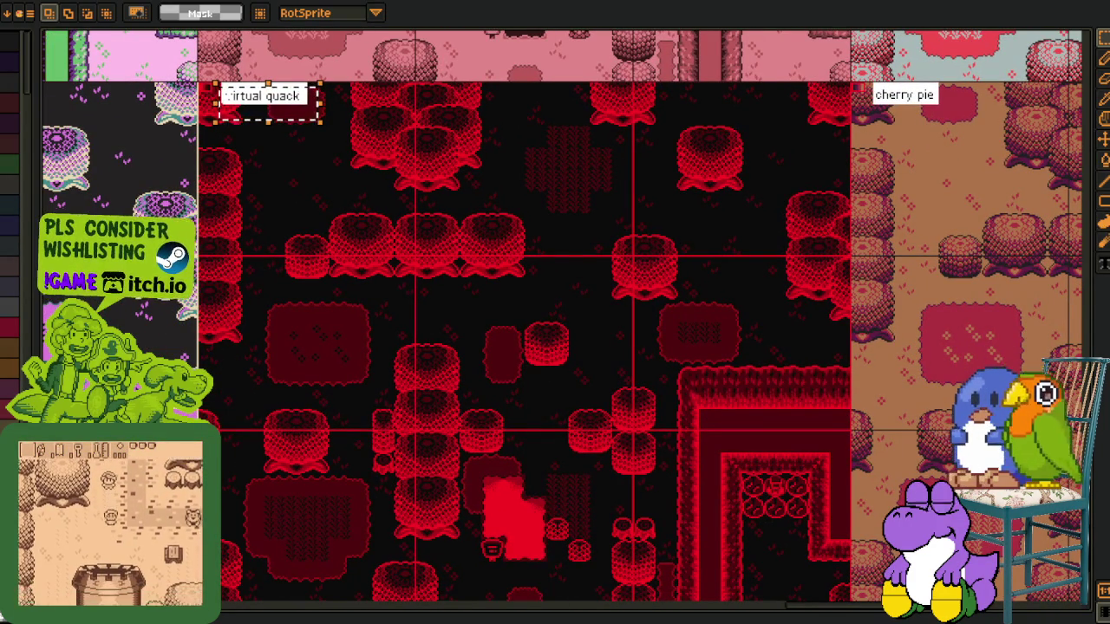
Move up the red map past the pink variant, then survey the grid of colour-variant panels
scroll(434, 451, up, 2)
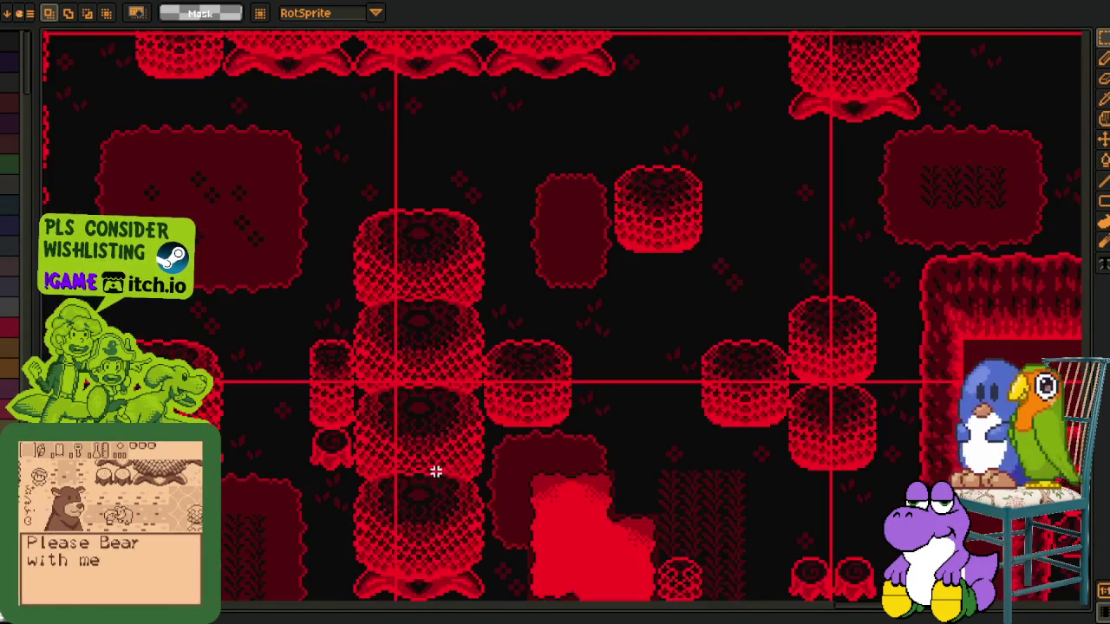
scroll(412, 452, right, 3)
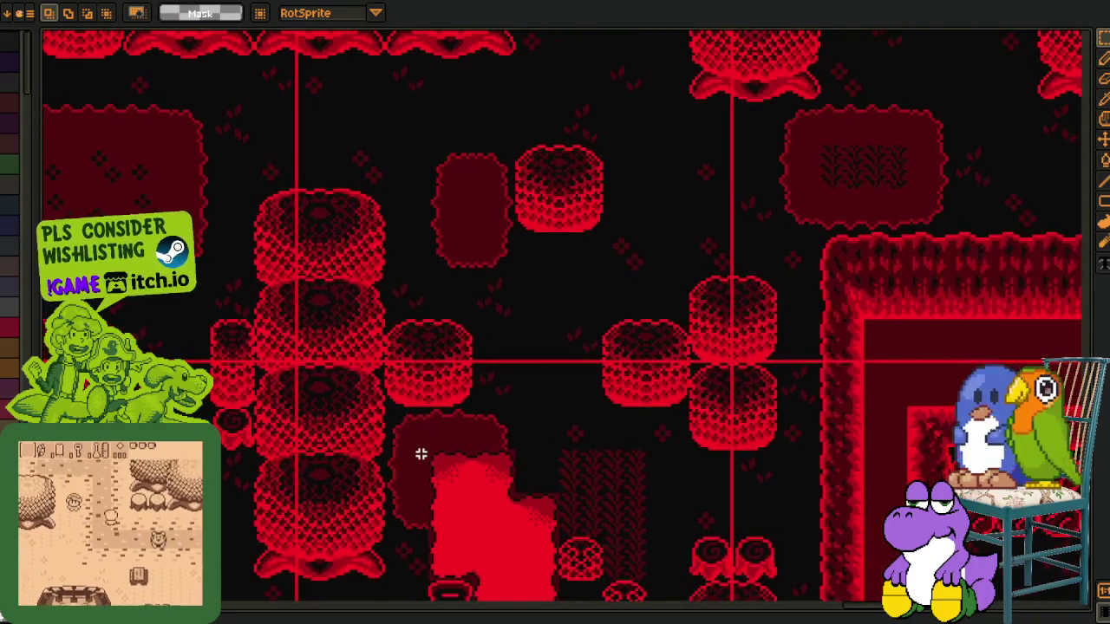
drag(445, 429, 523, 528)
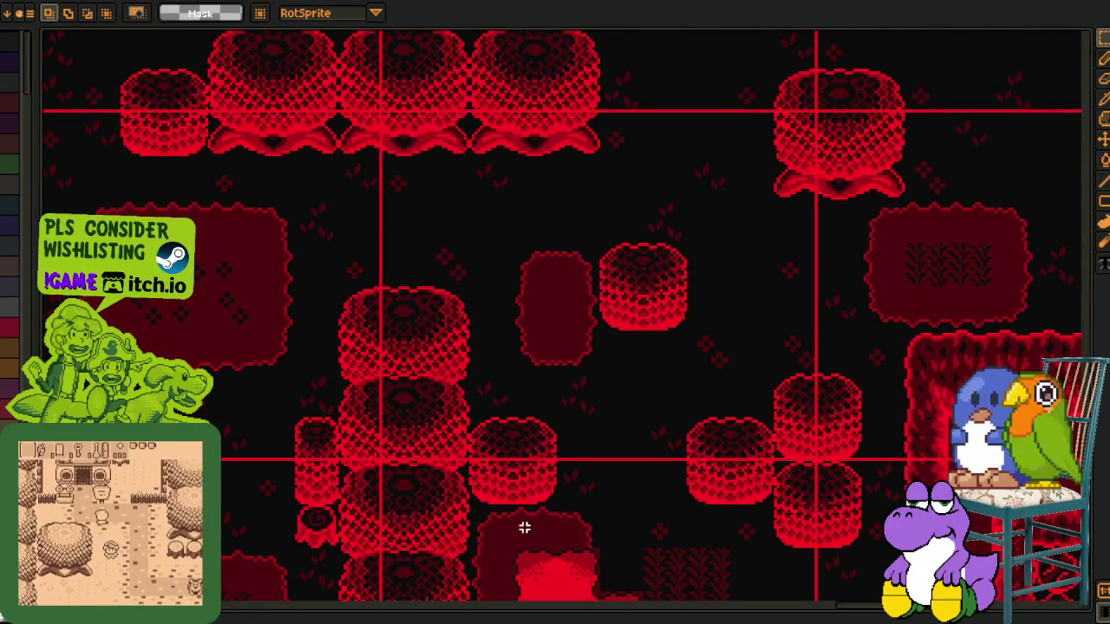
scroll(540, 364, down, 3)
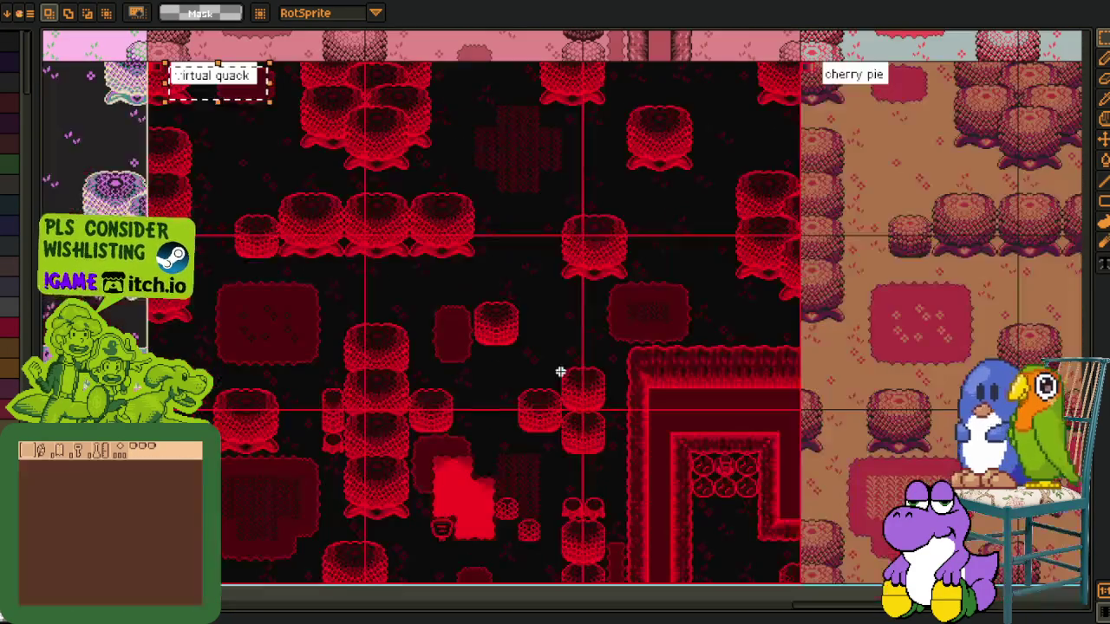
scroll(510, 337, up, 1)
drag(510, 337, 581, 400)
drag(475, 279, 476, 374)
scroll(476, 373, down, 2)
mouse_move(520, 323)
mouse_down()
mouse_move(532, 428)
mouse_move(512, 545)
mouse_up()
mouse_move(511, 407)
mouse_down()
mouse_move(528, 454)
mouse_move(471, 471)
mouse_move(491, 470)
mouse_move(495, 368)
mouse_move(394, 239)
mouse_up()
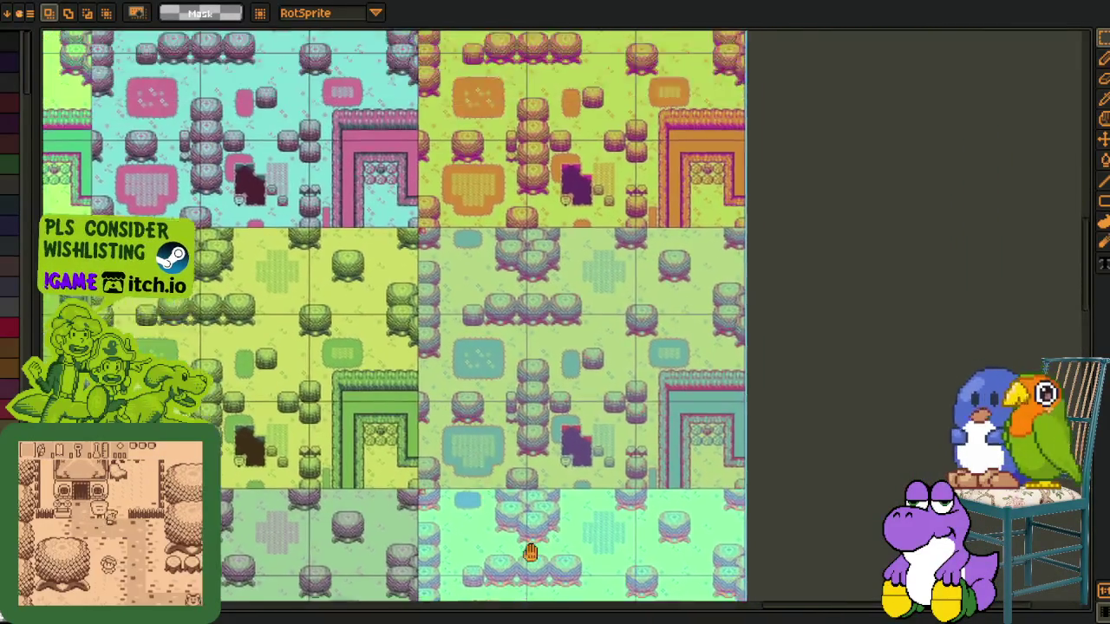
Zoom in on the mint-green map, box-select a grass area and pan across it
scroll(394, 239, up, 5)
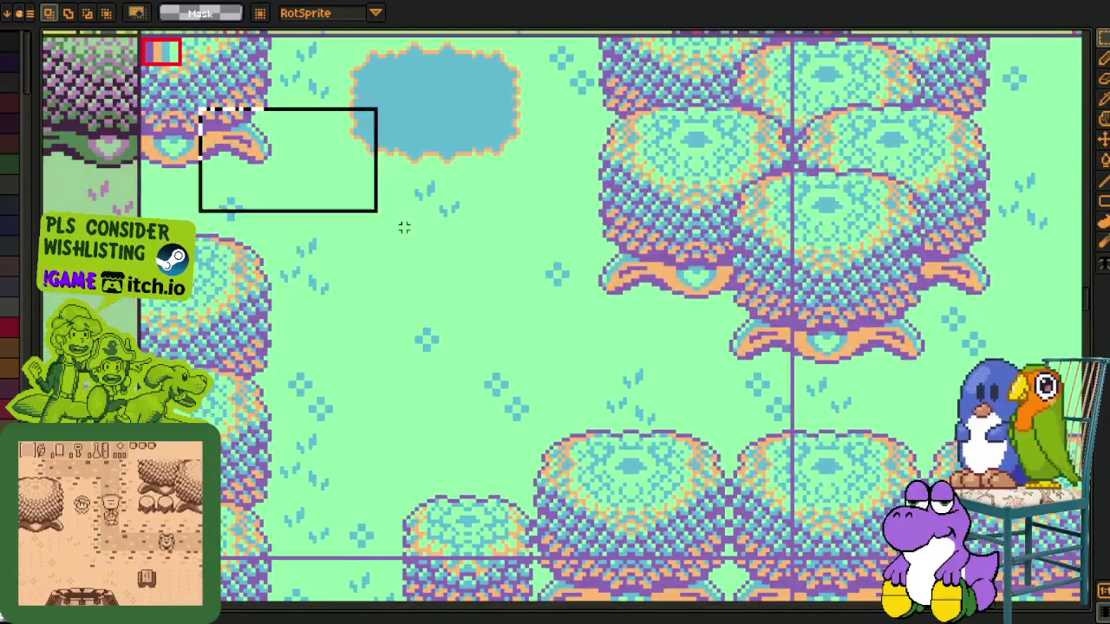
drag(404, 227, 731, 404)
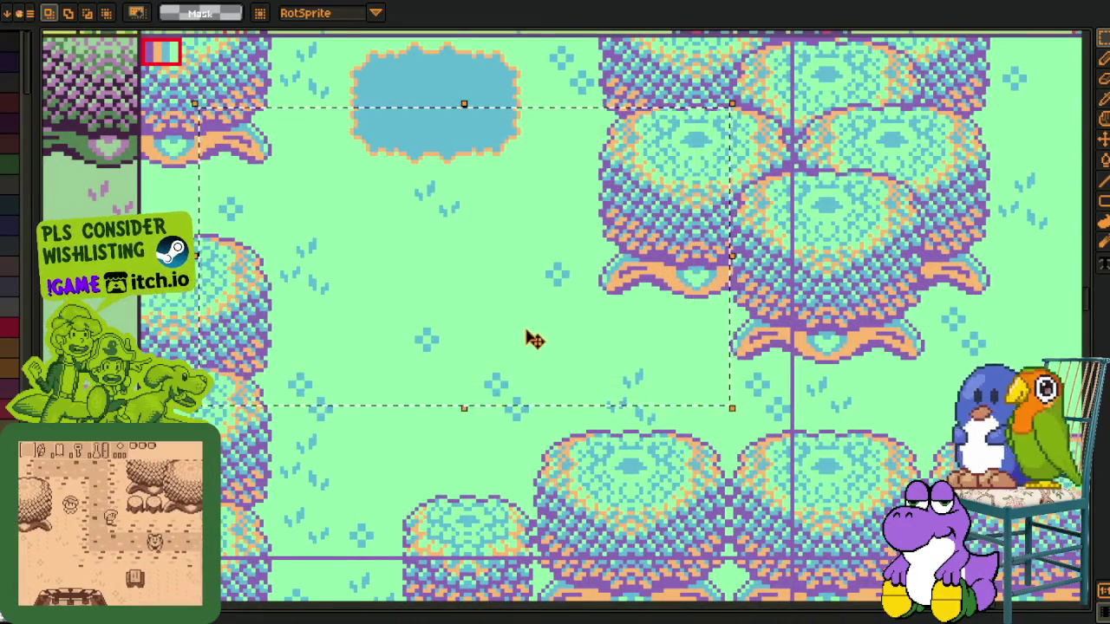
drag(545, 347, 347, 317)
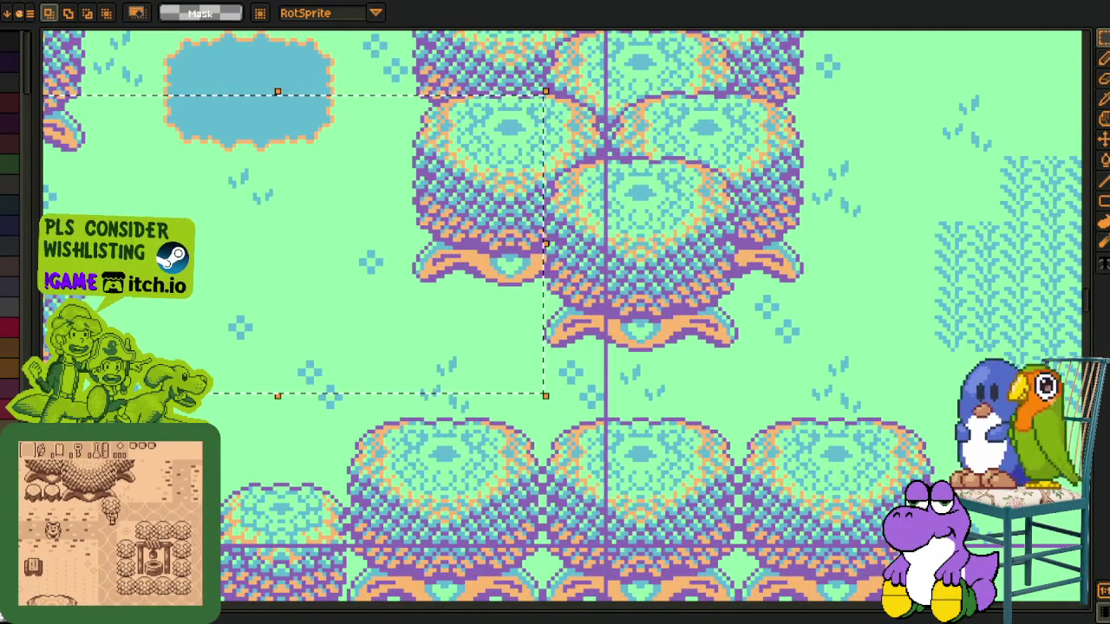
scroll(686, 354, down, 2)
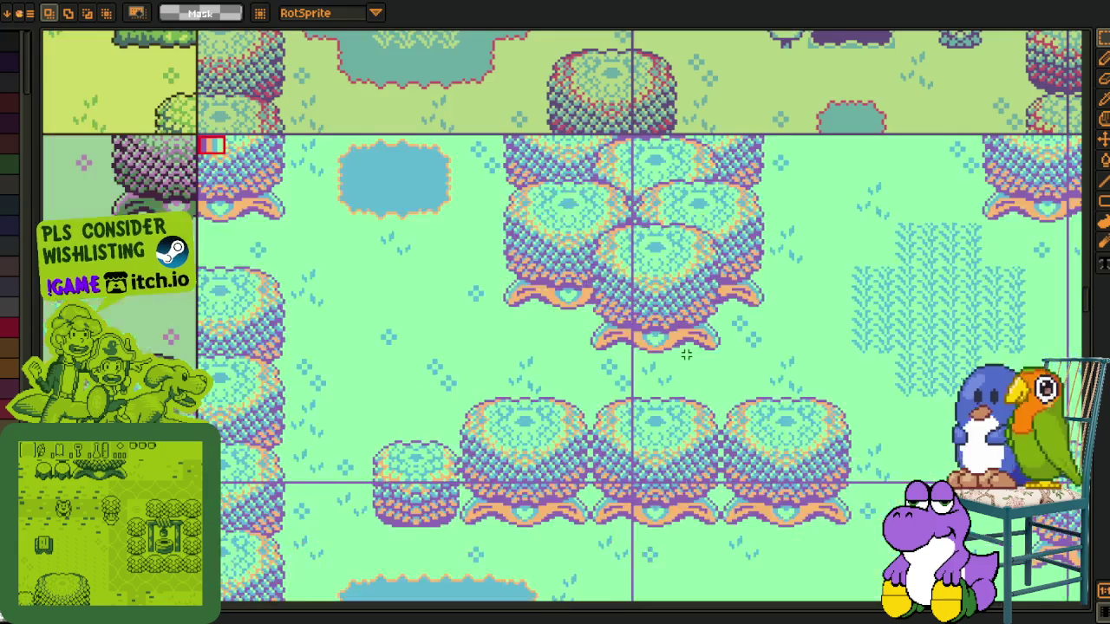
scroll(687, 354, up, 1)
drag(914, 264, 666, 338)
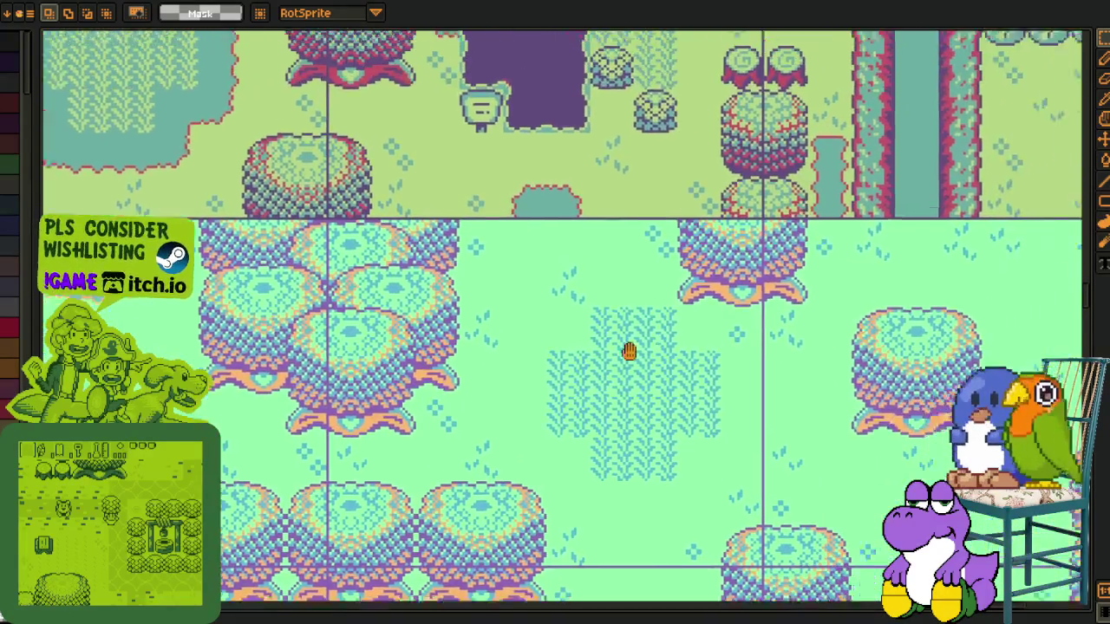
Zoom back out to the cyan, lime and green map panels with the lilac and pale-yellow maps above
scroll(684, 338, down, 1)
scroll(560, 337, down, 1)
drag(560, 337, 597, 505)
scroll(550, 442, up, 1)
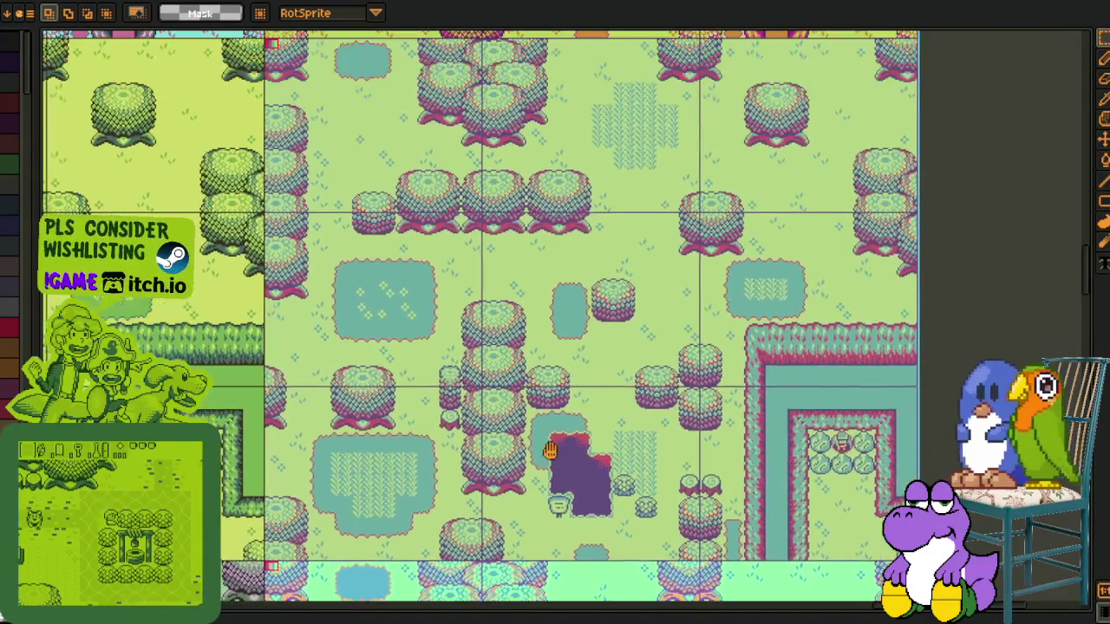
scroll(549, 442, down, 1)
scroll(545, 430, up, 3)
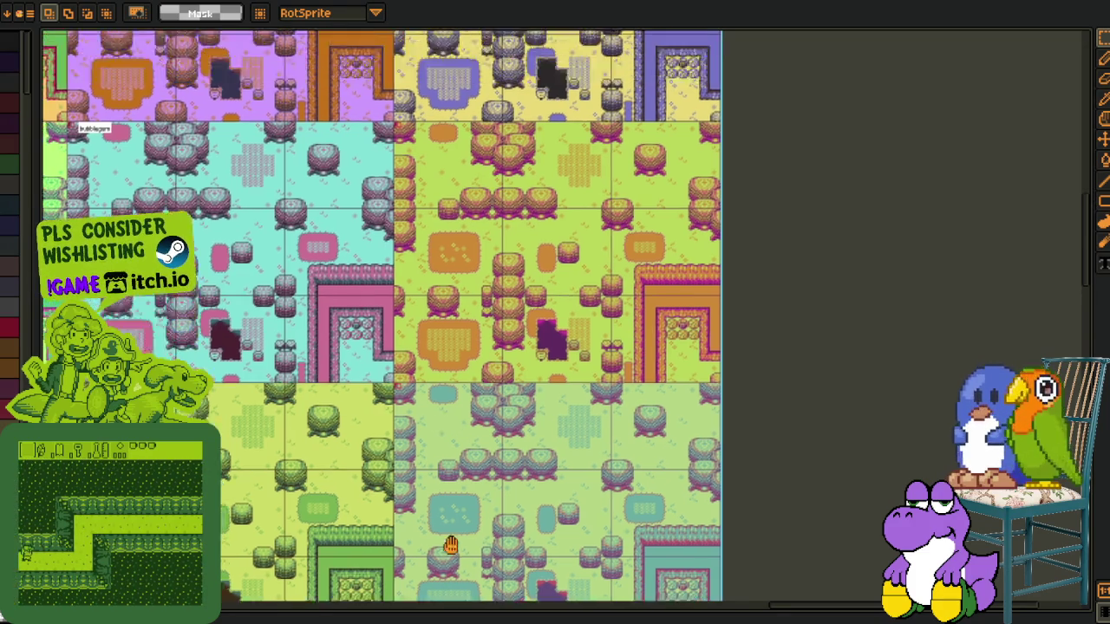
Zoom out and pan across the grid of palette-variant maps
scroll(443, 445, down, 1)
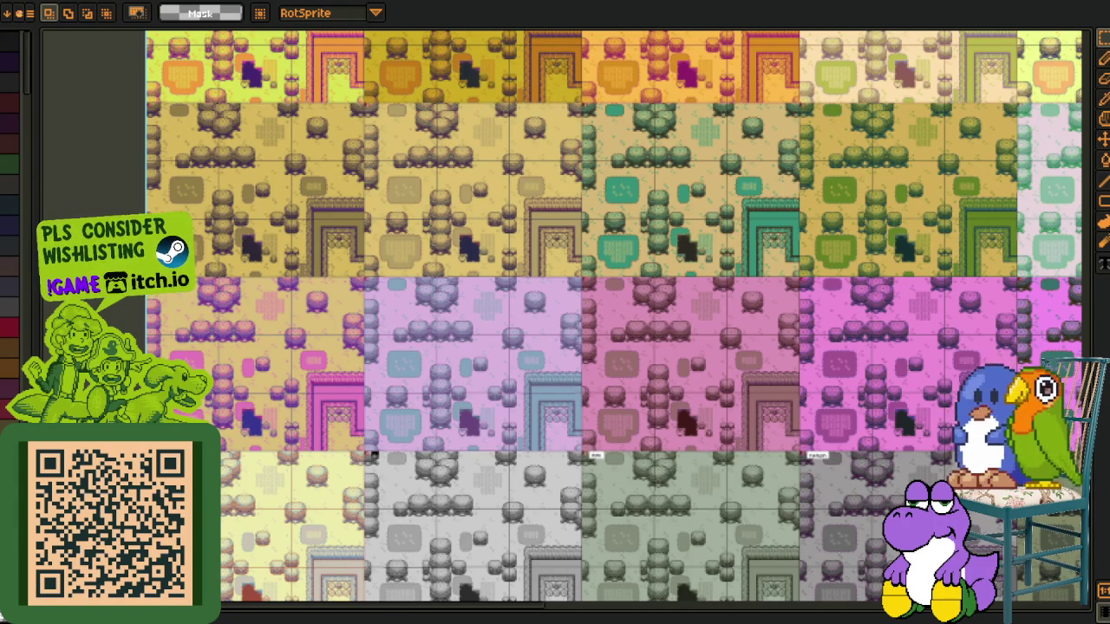
scroll(329, 499, up, 2)
scroll(396, 454, up, 3)
scroll(358, 302, up, 2)
scroll(416, 338, up, 2)
drag(442, 355, 400, 424)
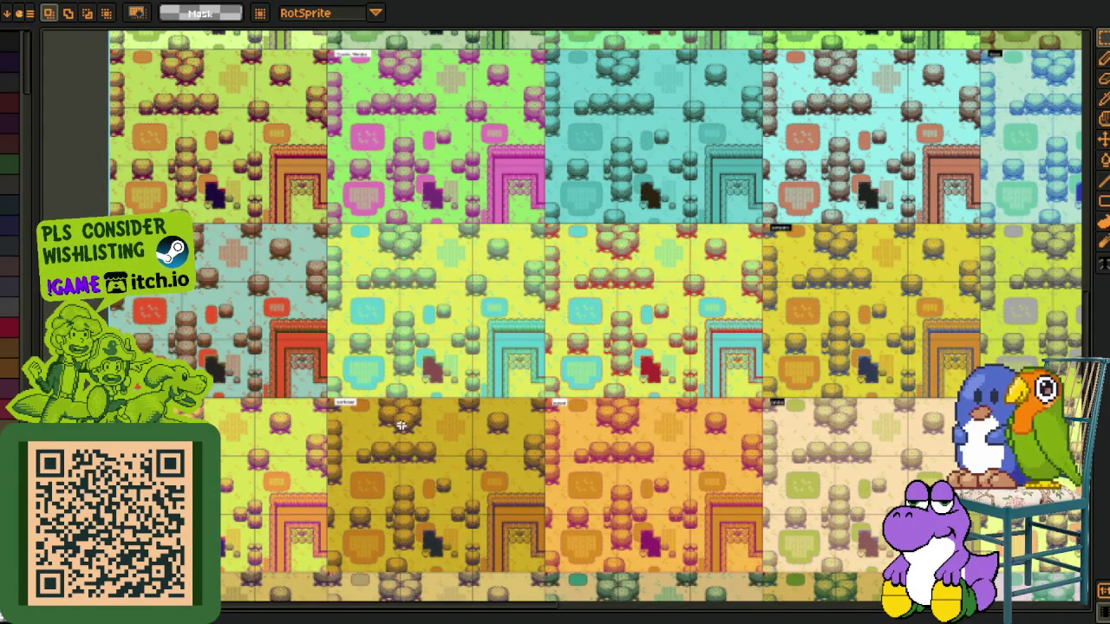
Zoom through the rows to the black, white, grey, periwinkle and deep-violet map versions
scroll(308, 191, down, 2)
scroll(347, 251, down, 3)
scroll(382, 312, down, 3)
scroll(416, 374, down, 2)
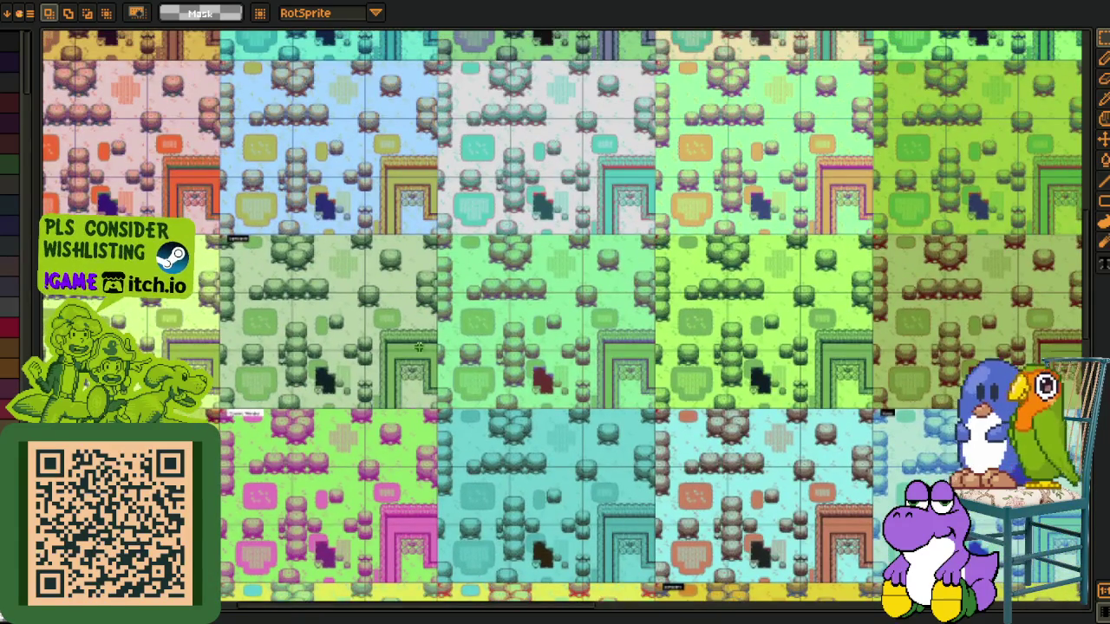
scroll(424, 269, up, 1)
scroll(446, 312, up, 2)
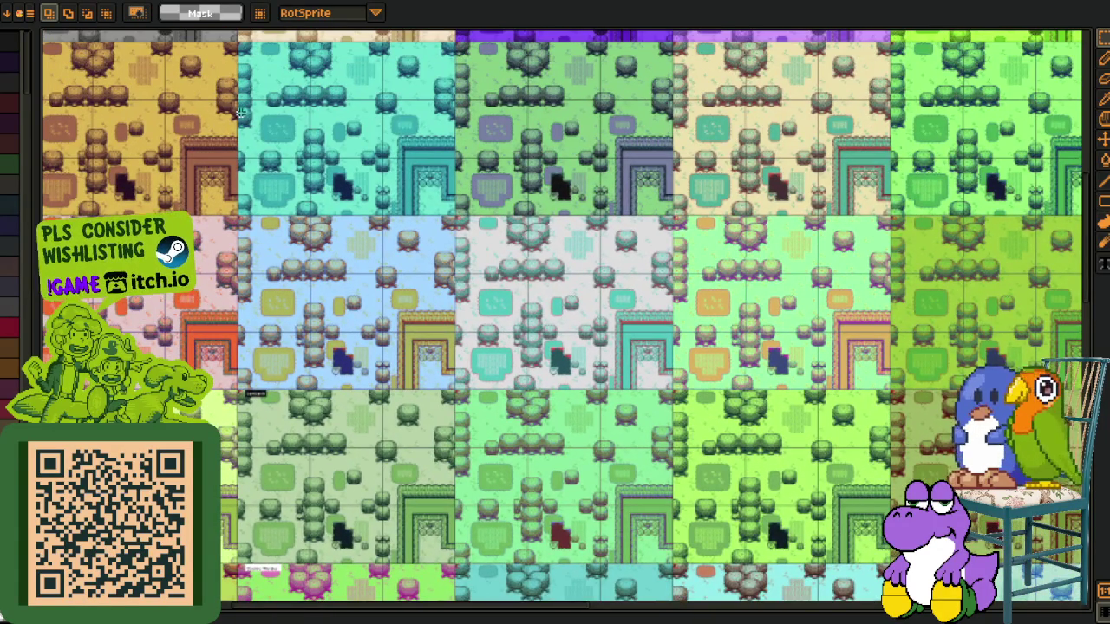
scroll(178, 87, up, 1)
scroll(181, 113, up, 2)
scroll(184, 149, up, 2)
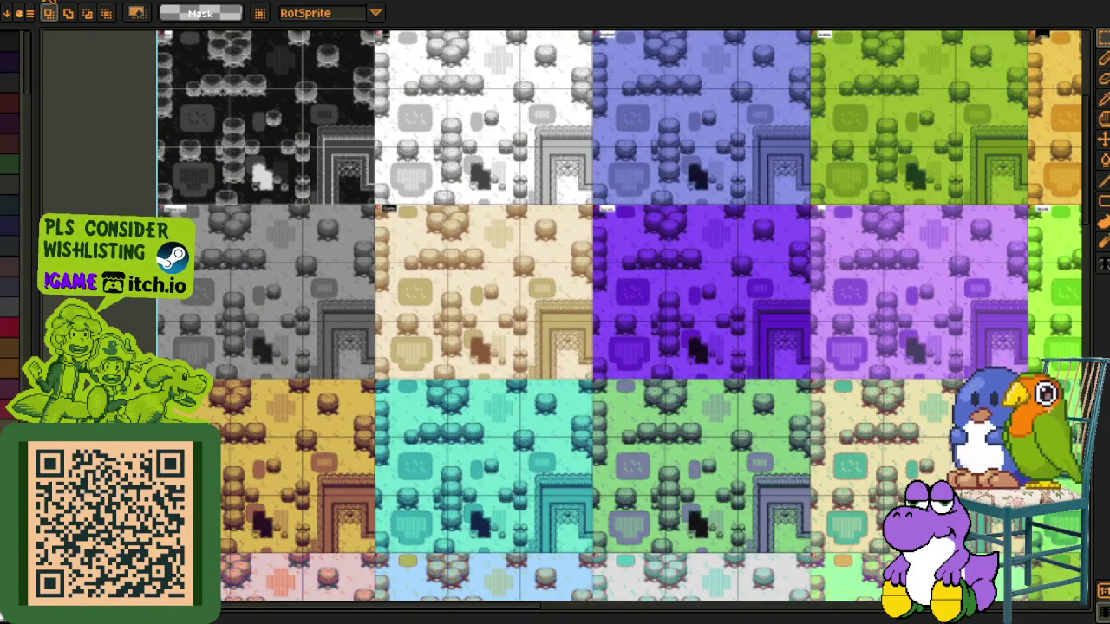
click(49, 10)
Switch to the orange and purple faces sheet and pan across the master sprite sheet
key(ctrl+Tab)
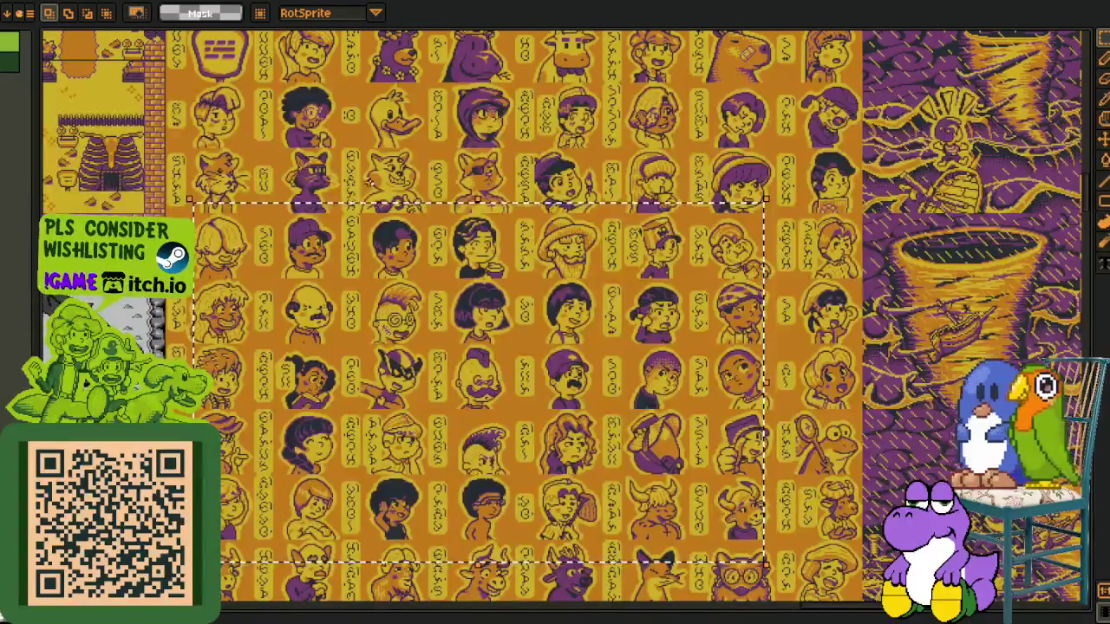
scroll(347, 254, up, 2)
scroll(348, 254, down, 2)
scroll(348, 254, down, 2)
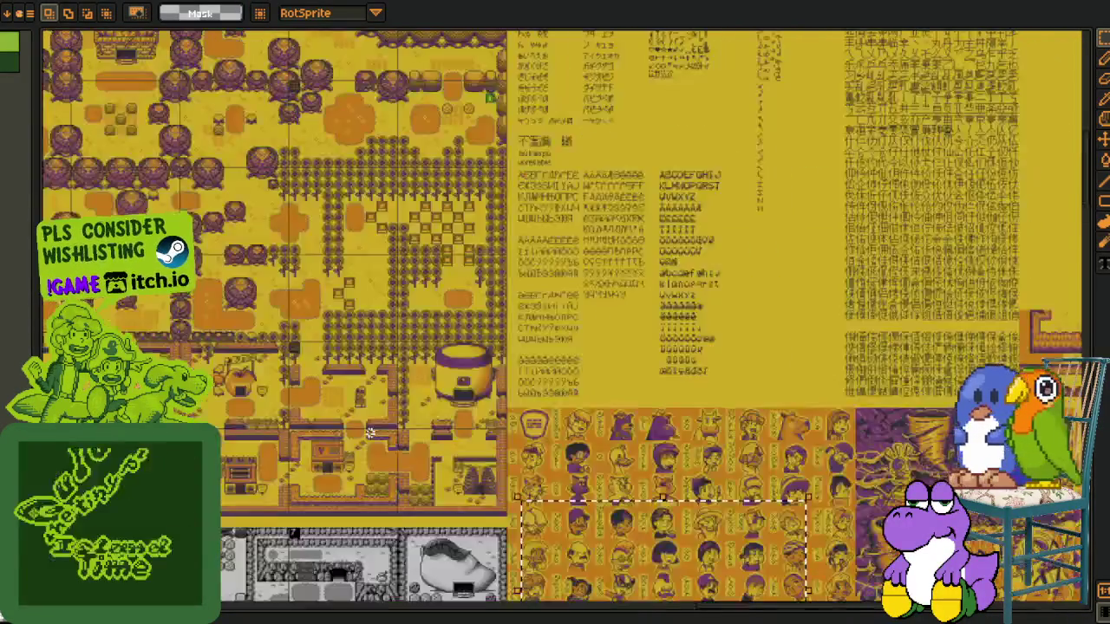
scroll(312, 346, up, 1)
drag(312, 346, 483, 363)
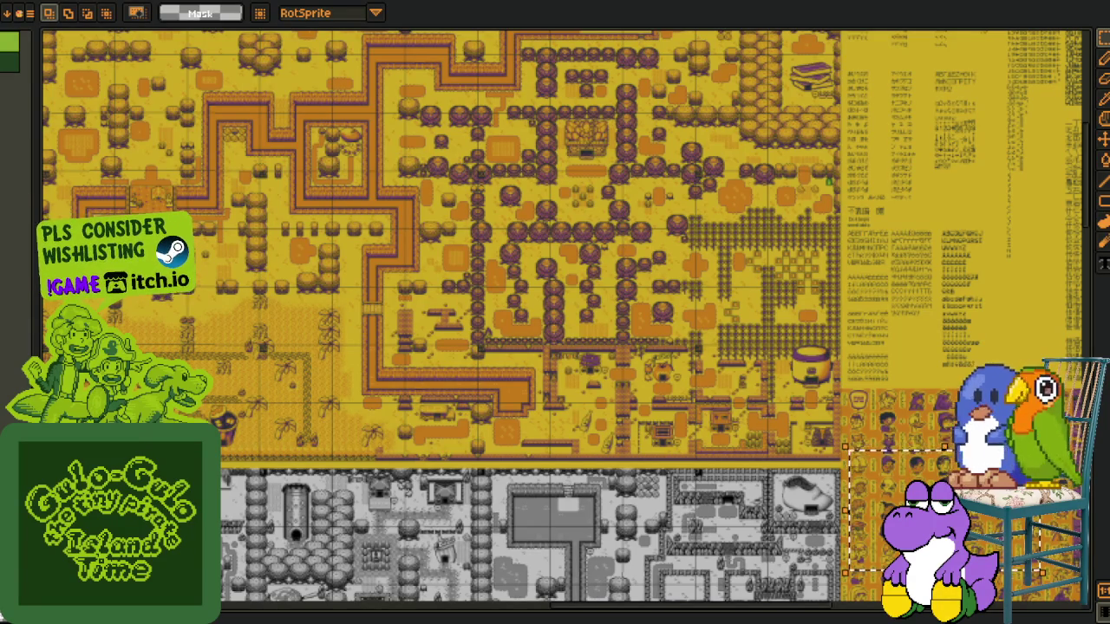
Zoom onto the green steam train on the yellow desert map and box-select the locomotive
scroll(296, 464, up, 2)
scroll(317, 446, up, 2)
scroll(338, 429, up, 2)
scroll(361, 410, up, 2)
drag(361, 410, 509, 402)
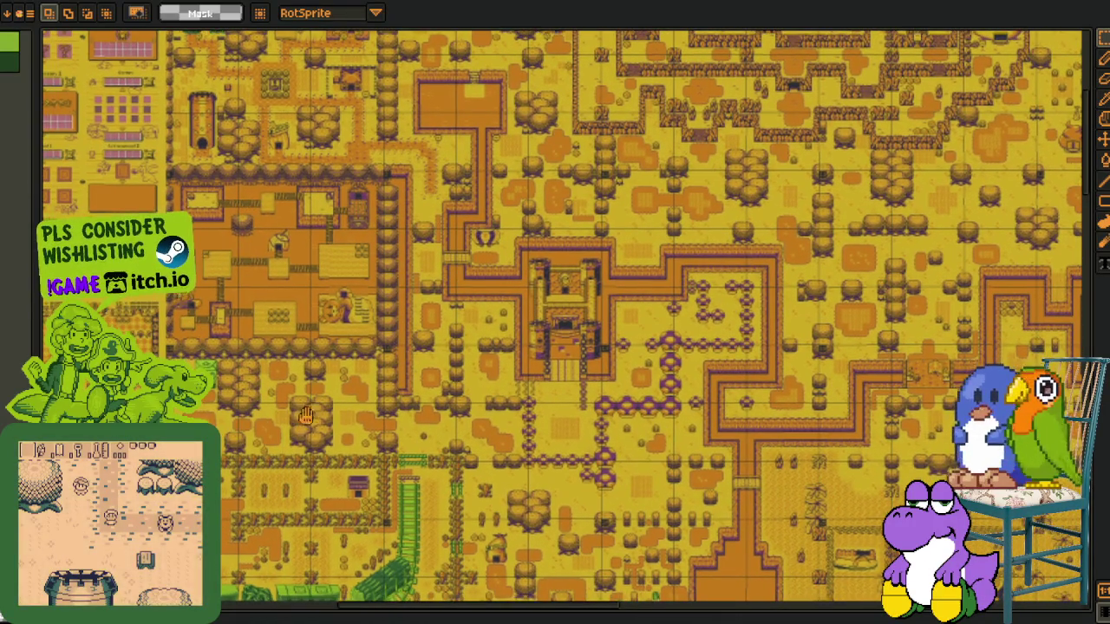
drag(301, 421, 340, 351)
scroll(341, 351, up, 2)
scroll(340, 351, up, 3)
scroll(340, 351, up, 2)
drag(135, 478, 621, 154)
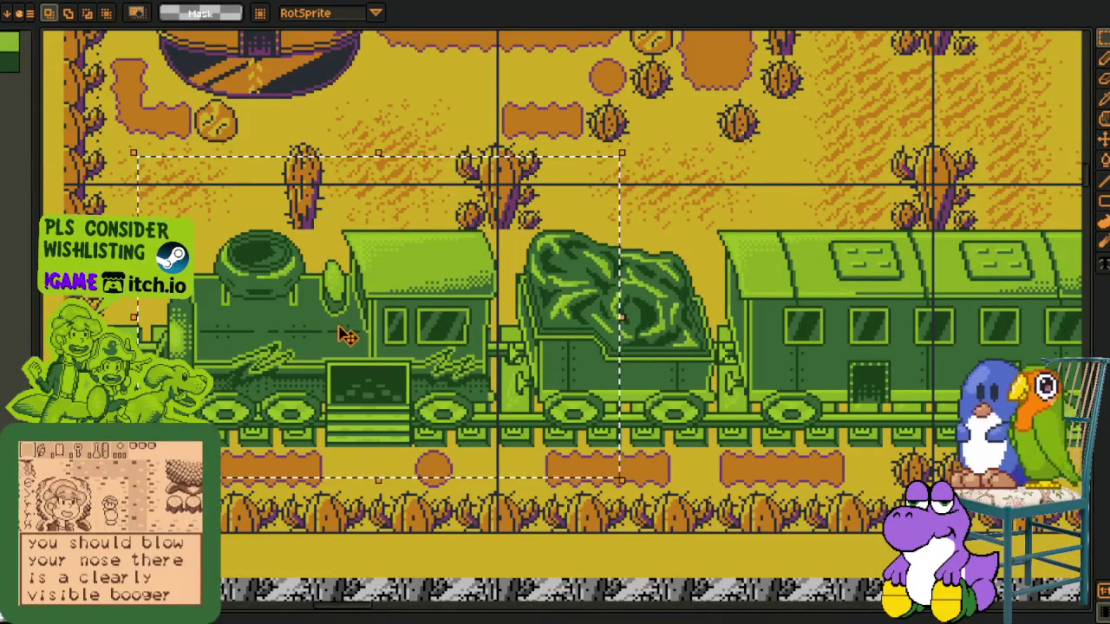
Pan across the grey map from its train down to the tree and path area
scroll(347, 337, down, 3)
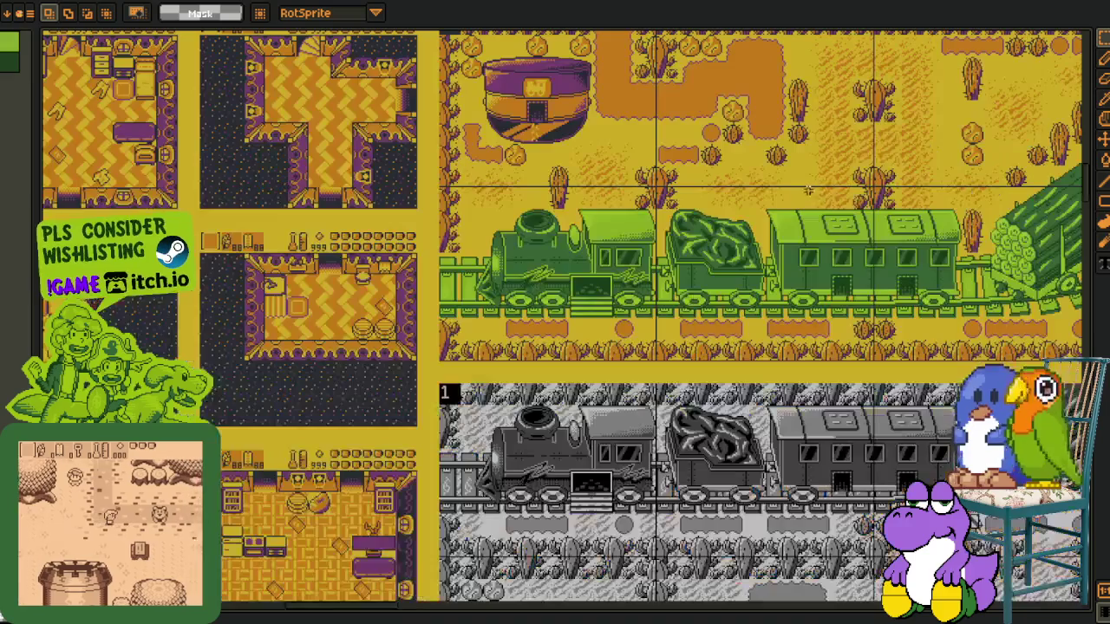
drag(756, 324, 520, 138)
scroll(338, 156, up, 2)
scroll(338, 156, down, 2)
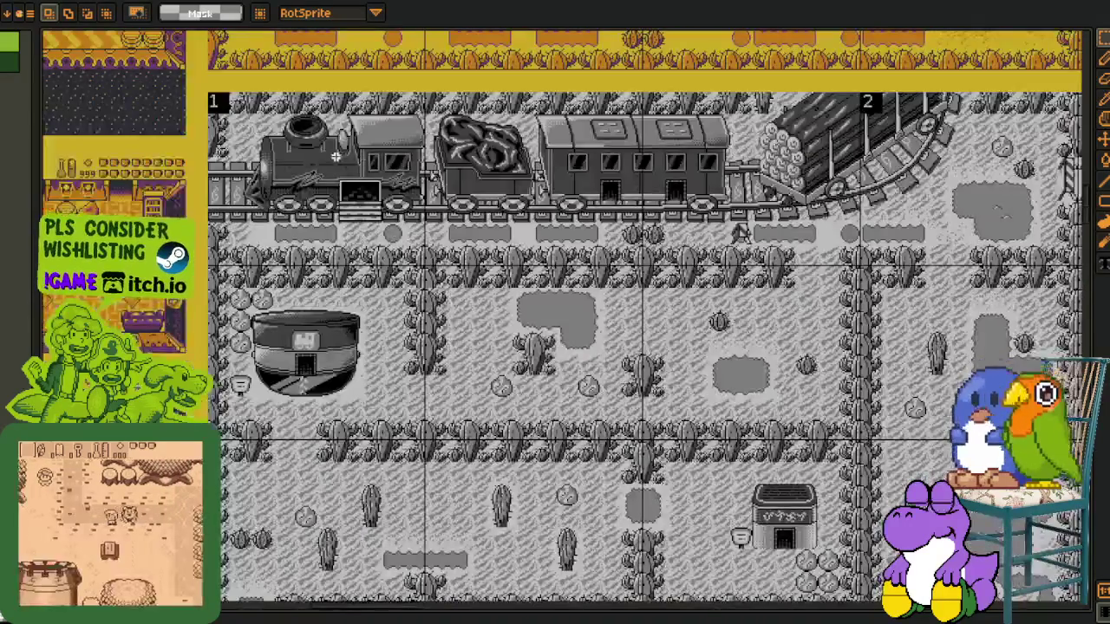
scroll(739, 233, down, 2)
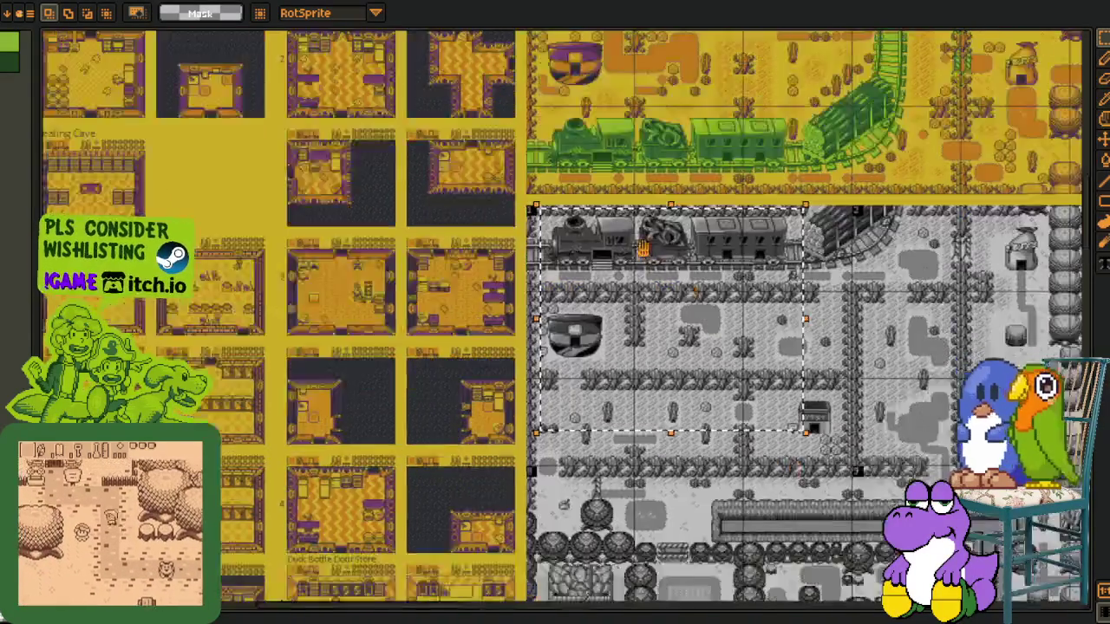
drag(745, 537, 563, 173)
scroll(441, 501, up, 2)
scroll(440, 502, down, 2)
Move from the grey map down to the coloured map and the area below the trees
drag(441, 503, 323, 327)
scroll(324, 327, up, 2)
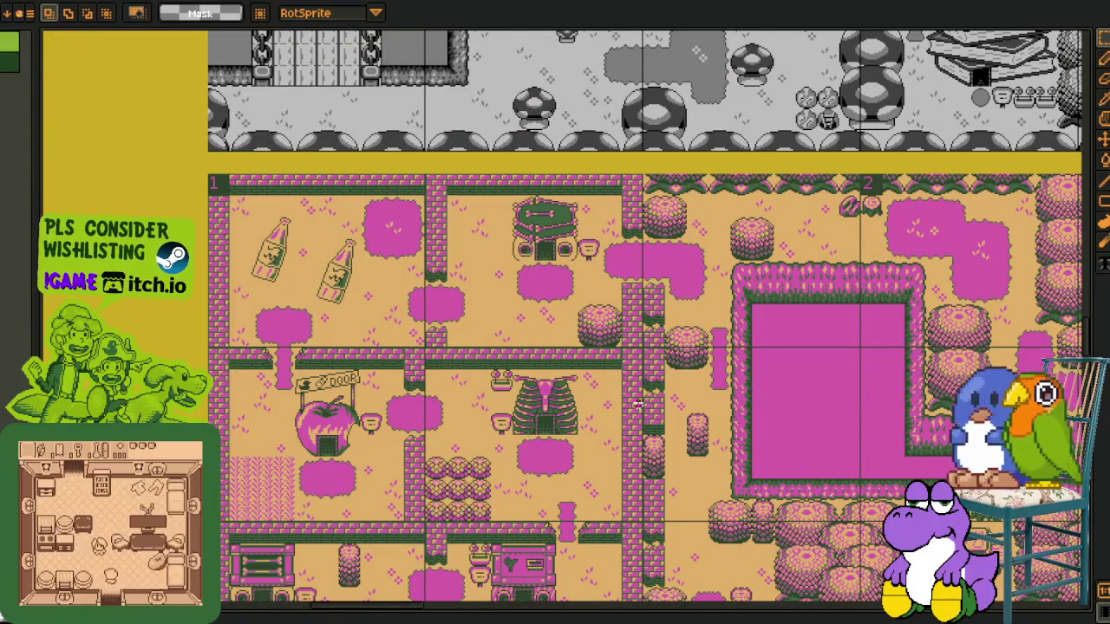
scroll(655, 404, down, 1)
scroll(331, 297, up, 1)
scroll(209, 214, down, 2)
mouse_move(962, 512)
mouse_down()
mouse_move(837, 366)
mouse_move(724, 388)
mouse_move(484, 531)
mouse_up()
scroll(837, 367, up, 2)
scroll(848, 362, down, 2)
scroll(724, 388, down, 1)
scroll(483, 531, up, 1)
scroll(484, 531, down, 2)
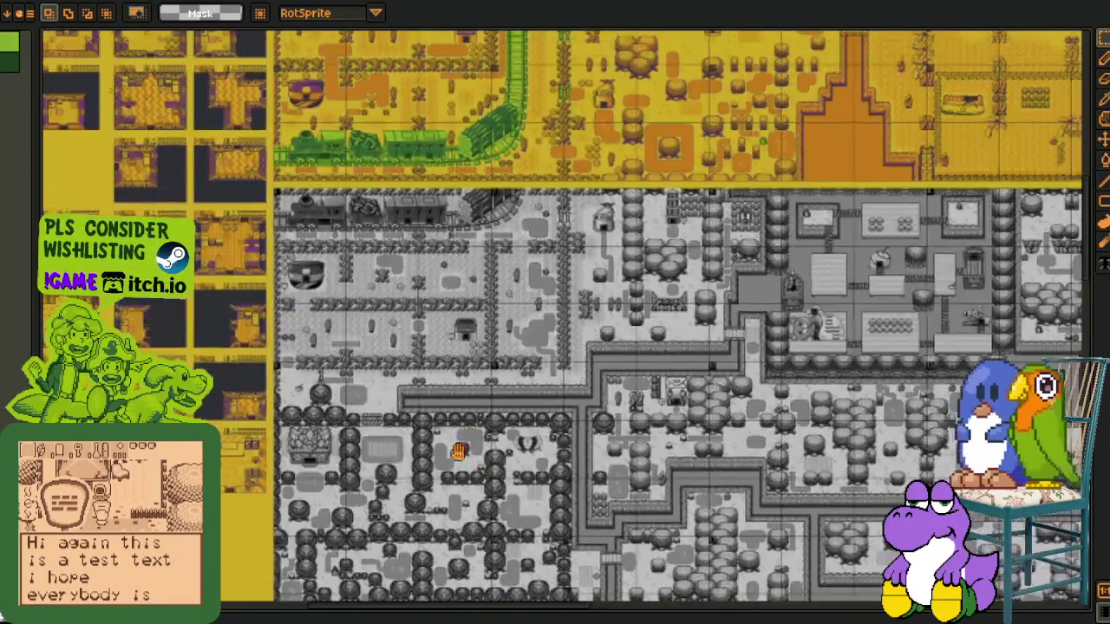
Compare the yellow map with the grey map below it, returning to the yellow train
drag(481, 186, 477, 466)
scroll(477, 467, up, 2)
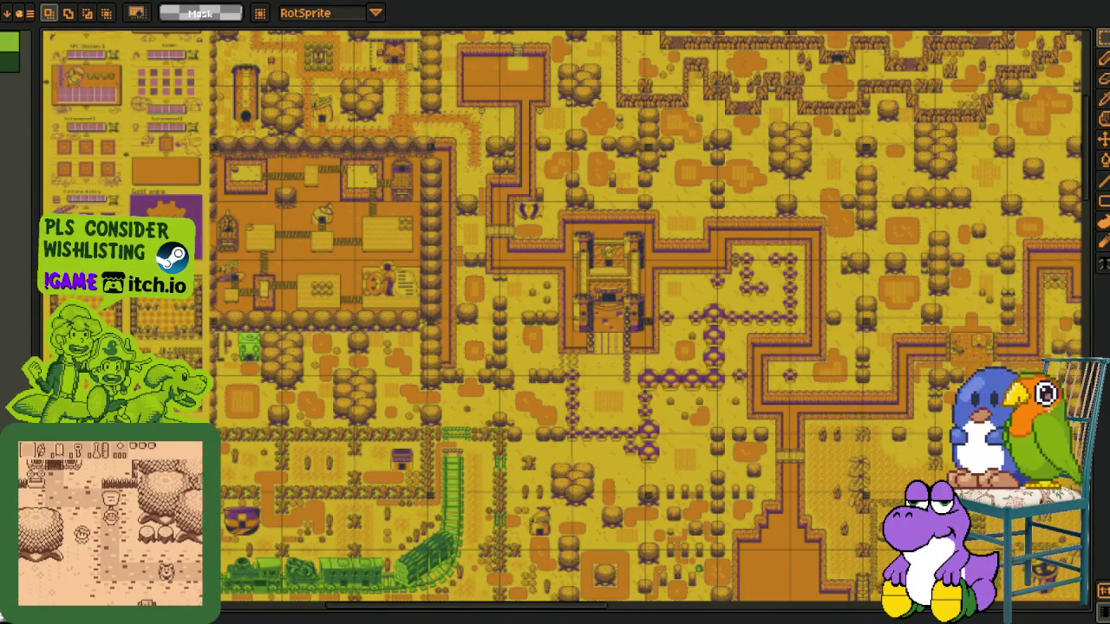
drag(366, 607, 366, 236)
scroll(278, 444, up, 1)
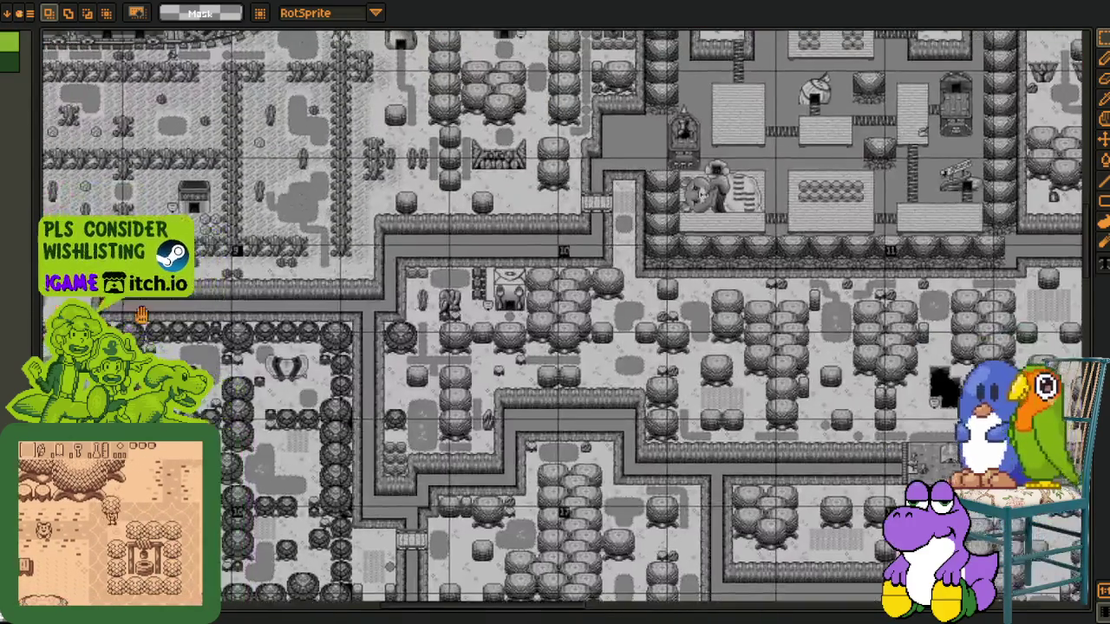
scroll(140, 313, down, 1)
drag(140, 314, 140, 485)
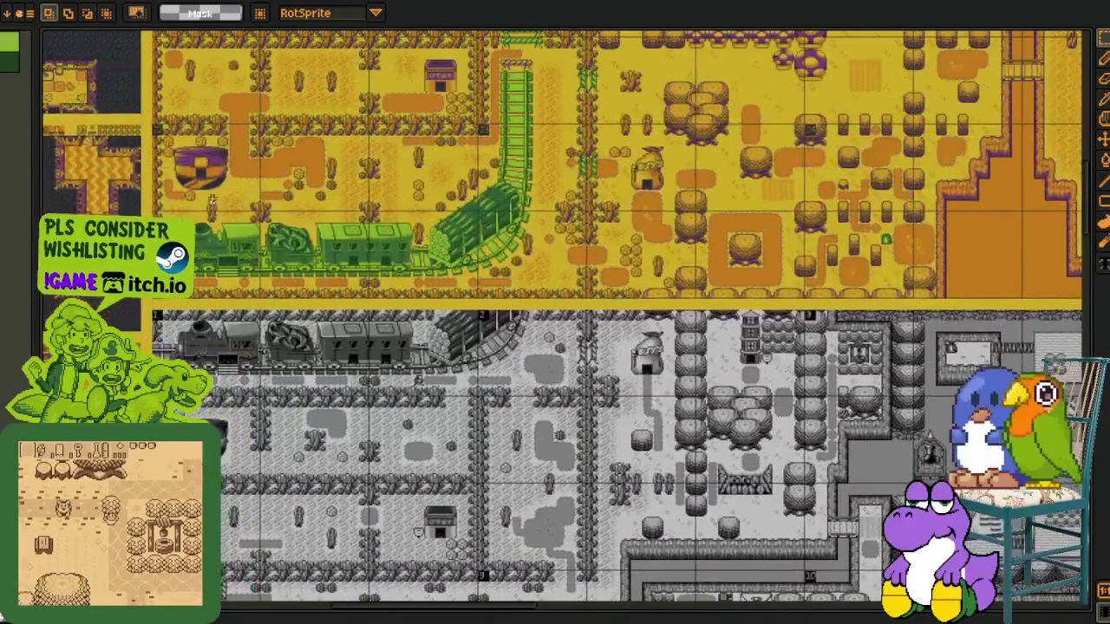
scroll(141, 486, up, 2)
Centre the grey map's middle, then pan the yellow map up to its top edge
mouse_move(599, 585)
mouse_down()
mouse_move(599, 421)
mouse_move(550, 368)
mouse_move(270, 260)
mouse_up()
scroll(550, 368, down, 1)
mouse_move(665, 350)
mouse_down()
mouse_move(615, 323)
mouse_move(628, 333)
mouse_up()
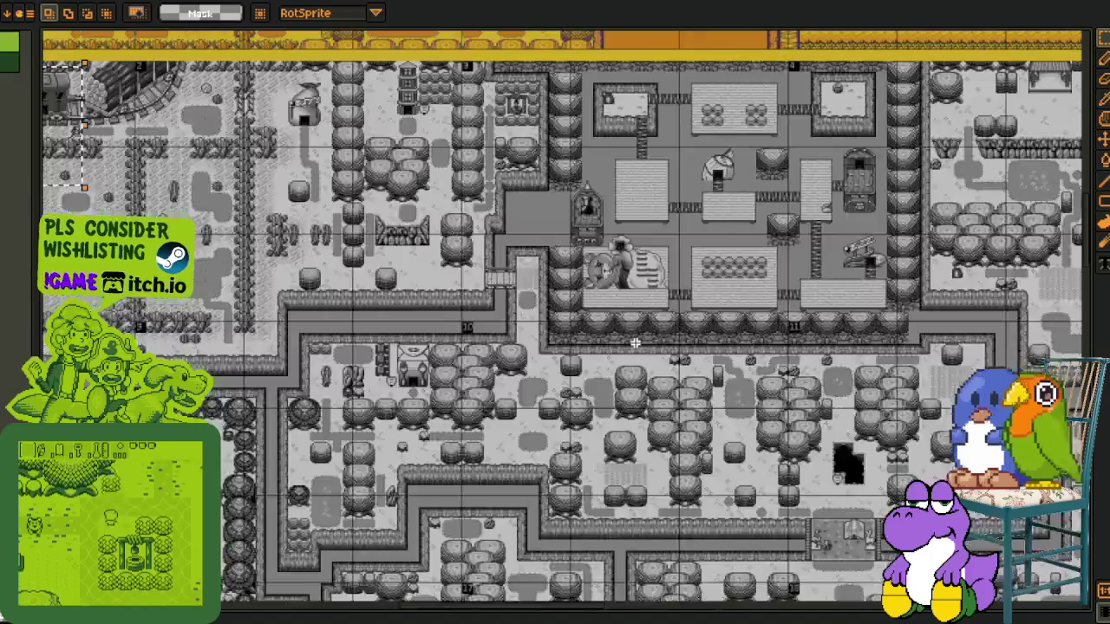
drag(481, 362, 546, 581)
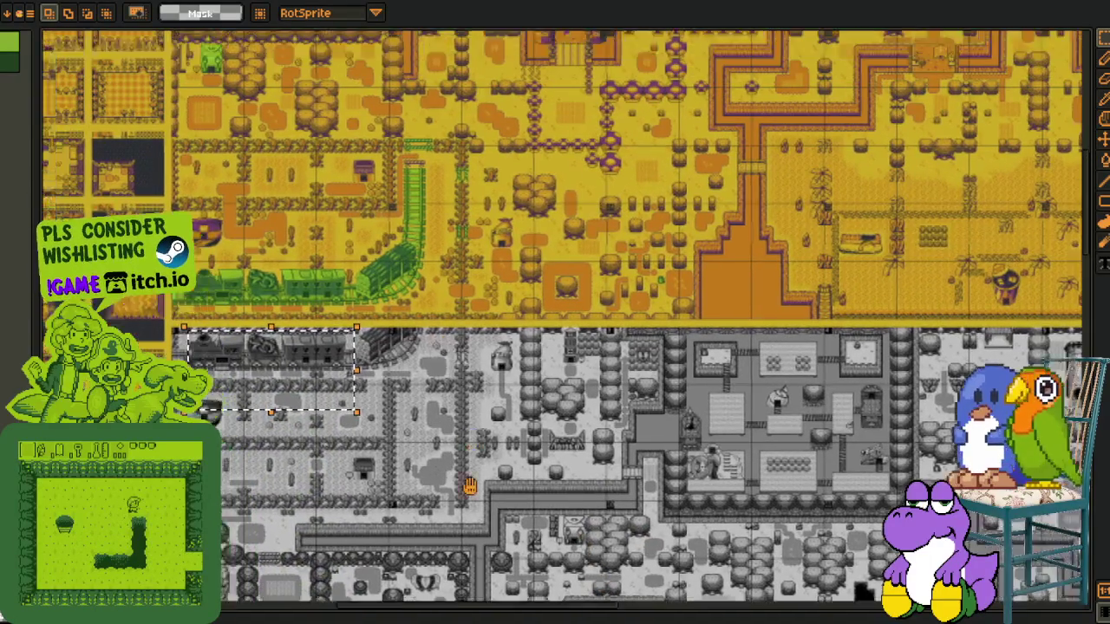
drag(413, 156, 413, 303)
drag(413, 94, 415, 435)
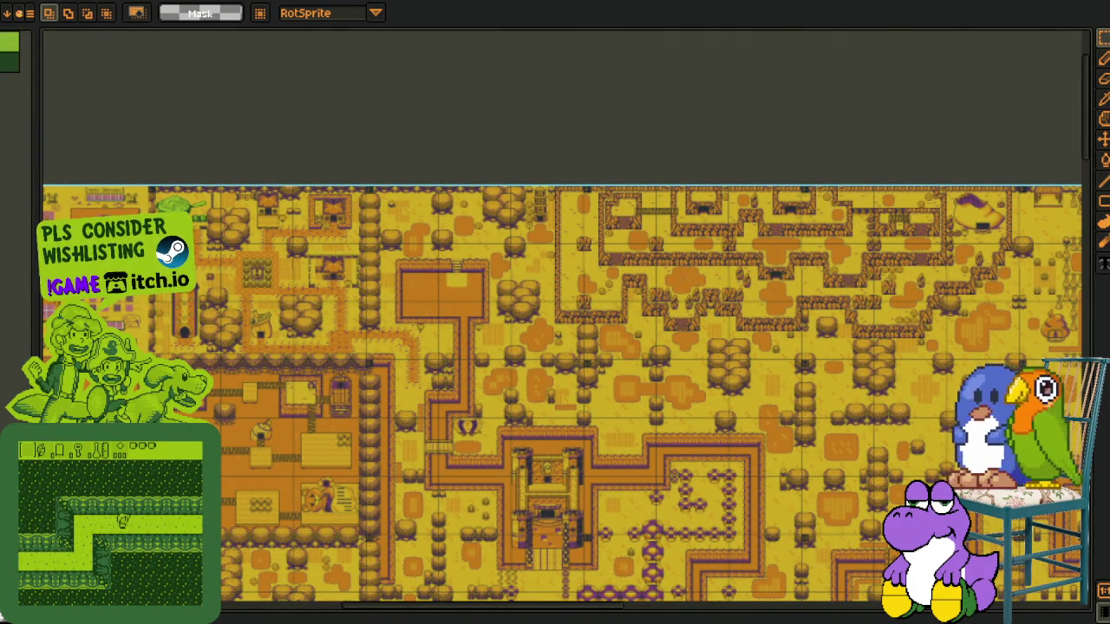
Pan left of the map onto the tileset and its keyboard key tiles
drag(414, 435, 765, 127)
mouse_move(143, 518)
mouse_down()
mouse_move(256, 468)
mouse_move(343, 268)
mouse_up()
scroll(310, 458, up, 3)
mouse_move(360, 455)
mouse_down()
mouse_move(447, 551)
mouse_move(446, 152)
mouse_up()
drag(408, 520, 491, 231)
Box-select blocks of key tiles, ending on the accented-letter keys
mouse_move(234, 126)
mouse_down()
mouse_move(460, 496)
mouse_move(460, 449)
mouse_up()
drag(410, 151, 355, 393)
scroll(379, 256, up, 2)
mouse_move(208, 173)
mouse_down()
mouse_move(614, 587)
mouse_move(412, 278)
mouse_up()
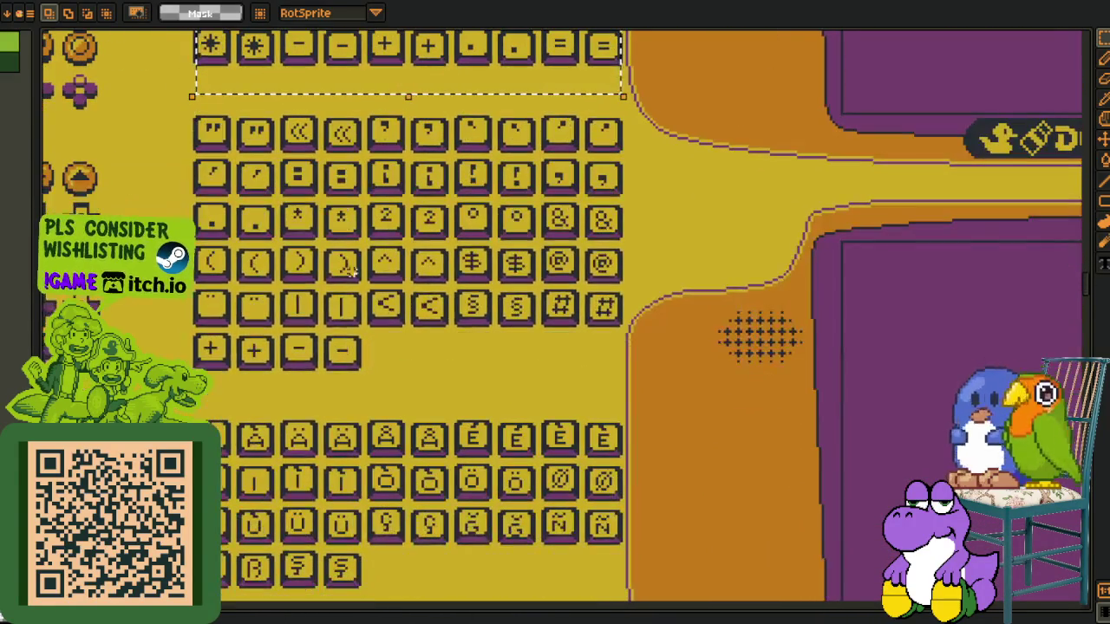
drag(189, 124, 623, 538)
drag(676, 577, 656, 371)
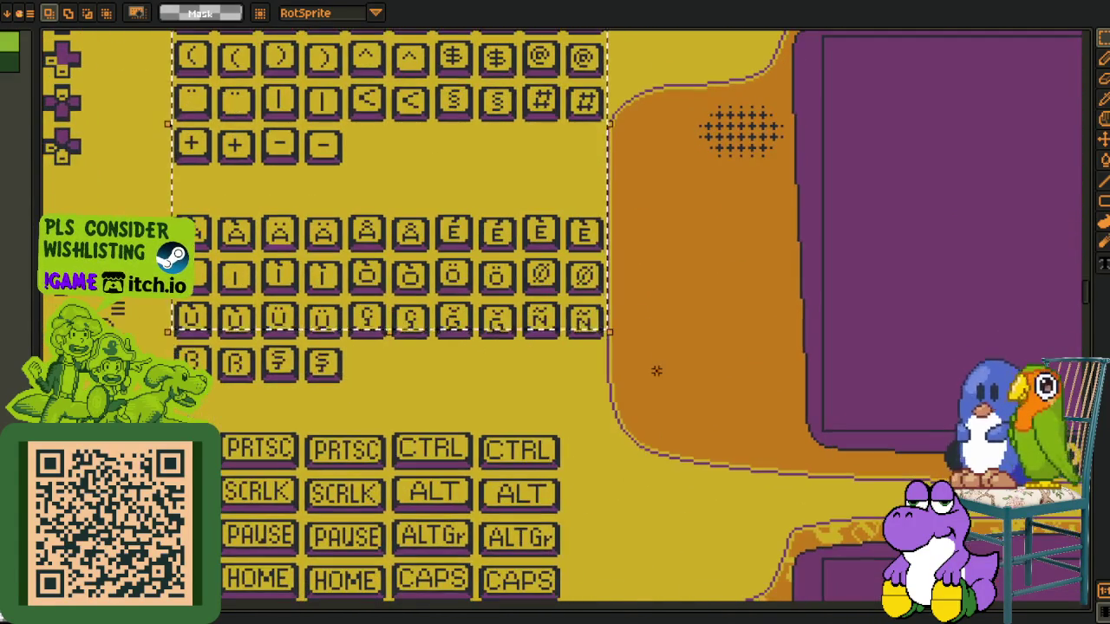
drag(208, 224, 598, 397)
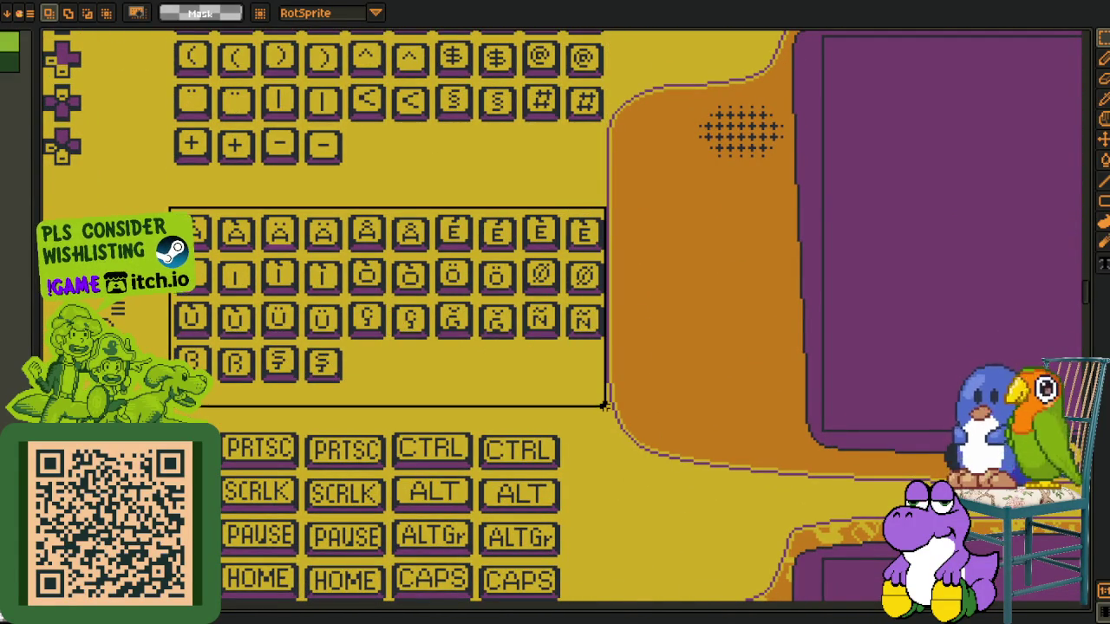
Select the PRTSC-to-NUM key block and zoom toward the SCRLK, DEL and END keys
mouse_move(416, 554)
mouse_down()
mouse_move(493, 390)
mouse_move(438, 258)
mouse_up()
scroll(492, 390, down, 3)
scroll(481, 390, up, 3)
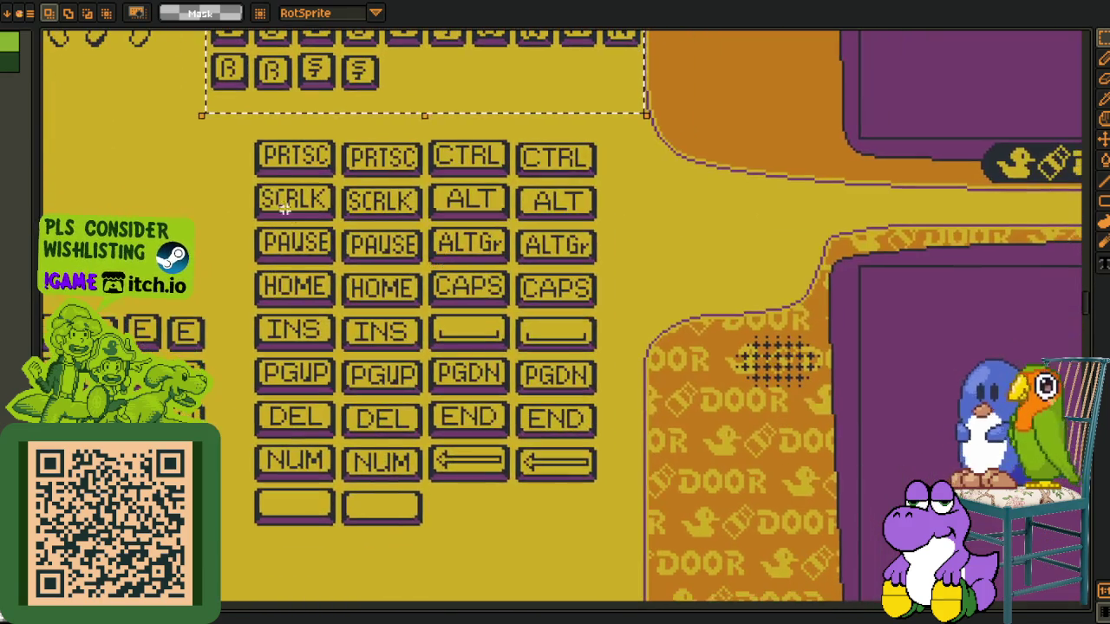
drag(236, 141, 624, 556)
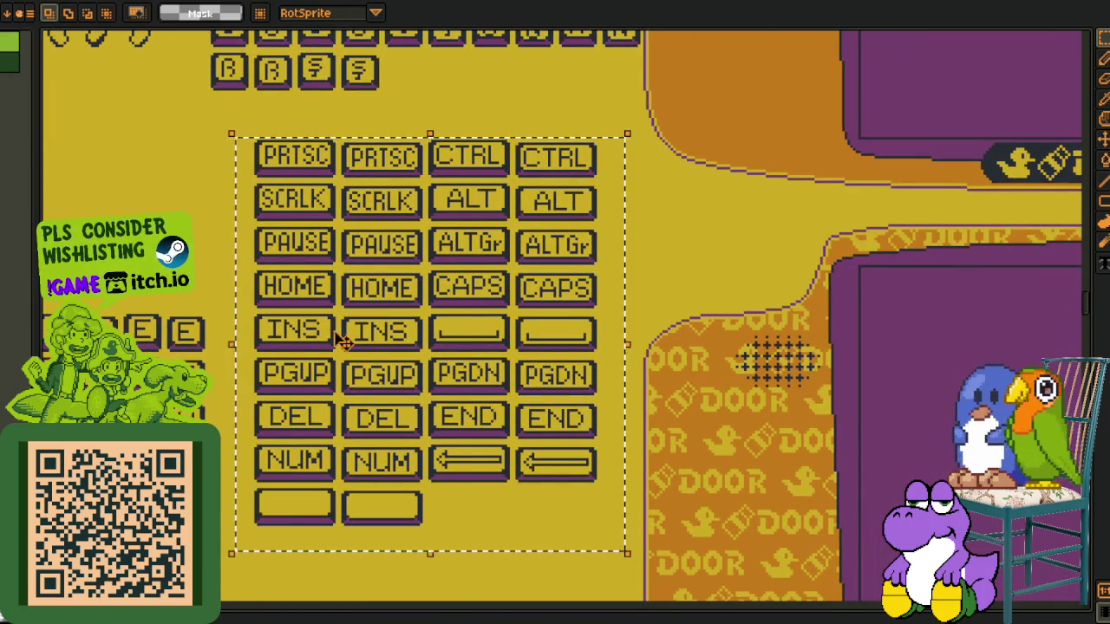
scroll(321, 321, up, 2)
drag(308, 311, 326, 414)
scroll(293, 245, up, 1)
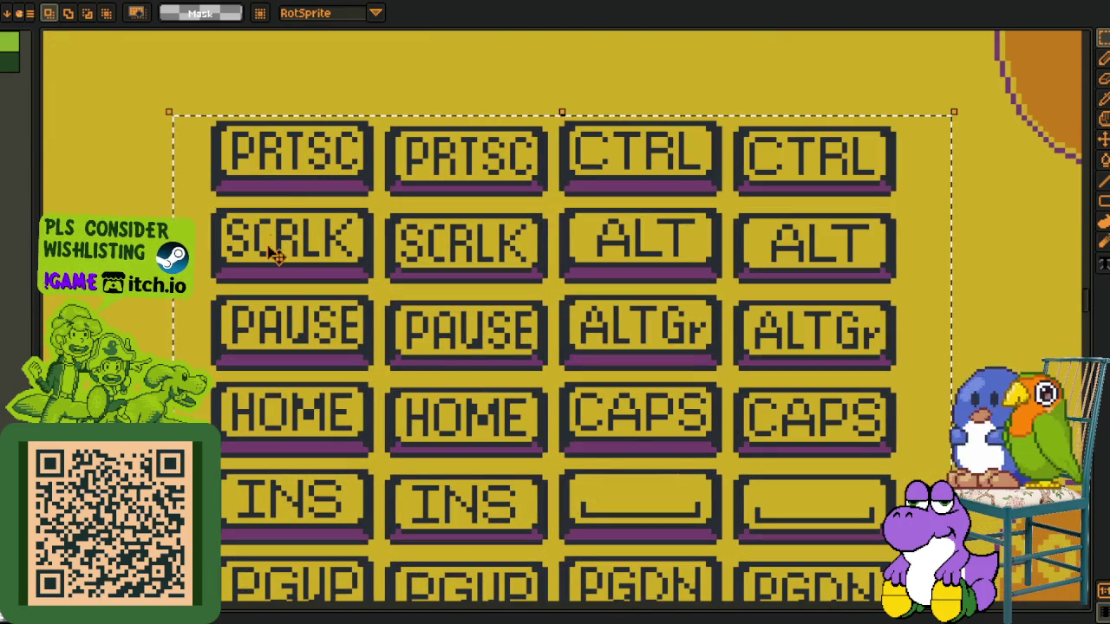
drag(624, 210, 462, 186)
Bring the NUM and arrow keys into close view and outline the NUM key
scroll(489, 253, down, 1)
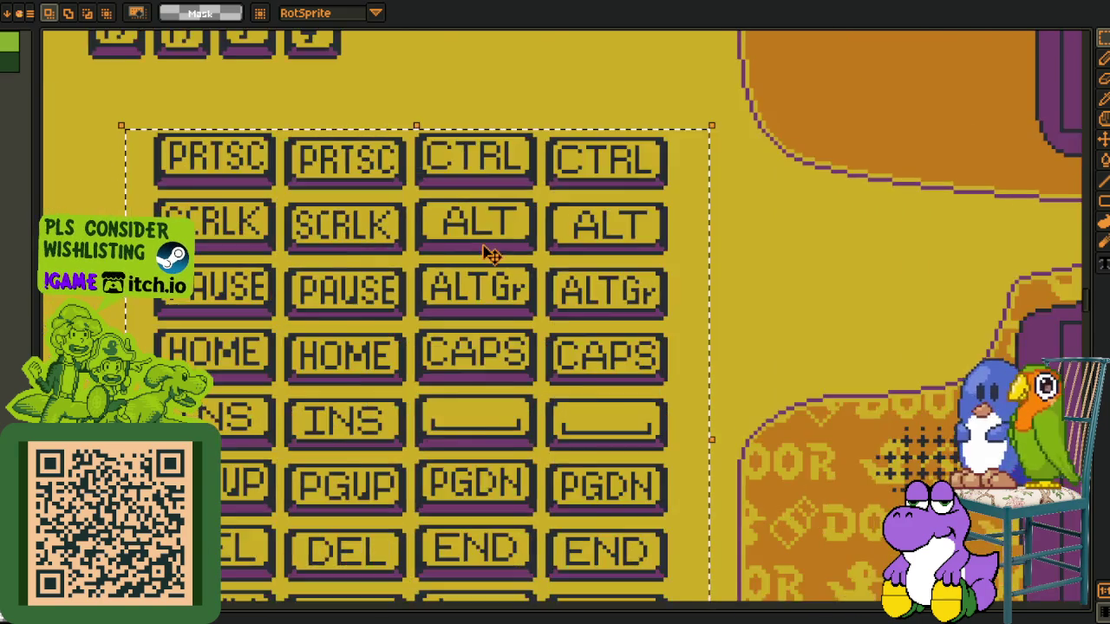
scroll(489, 253, down, 1)
scroll(498, 312, up, 1)
mouse_move(209, 447)
mouse_down()
mouse_move(245, 379)
mouse_move(308, 330)
mouse_up()
scroll(308, 323, up, 1)
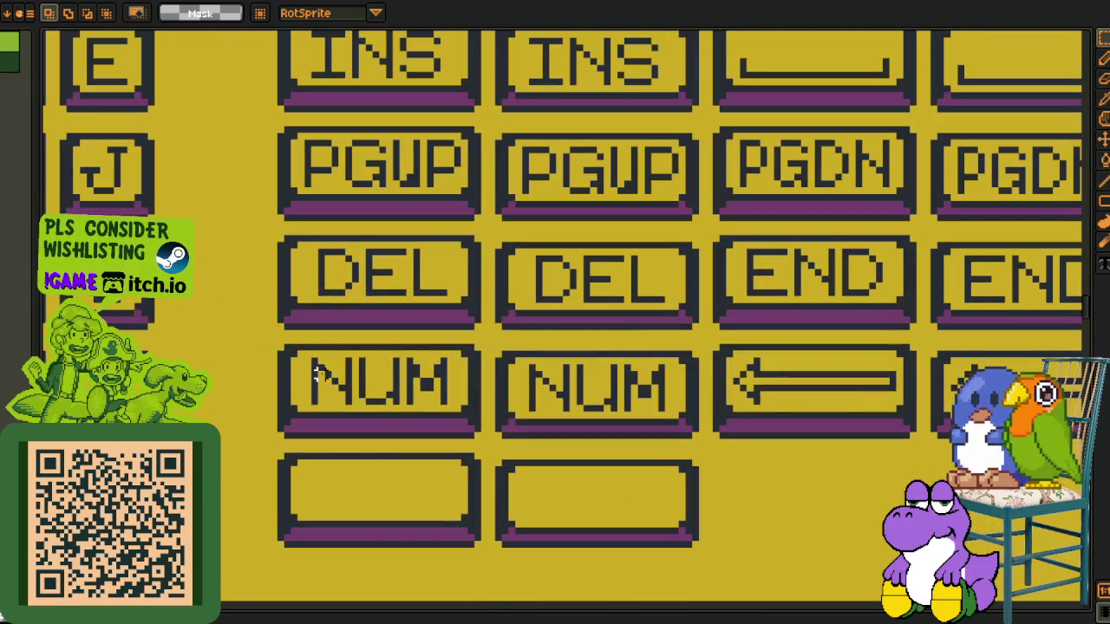
key(ctrl+v)
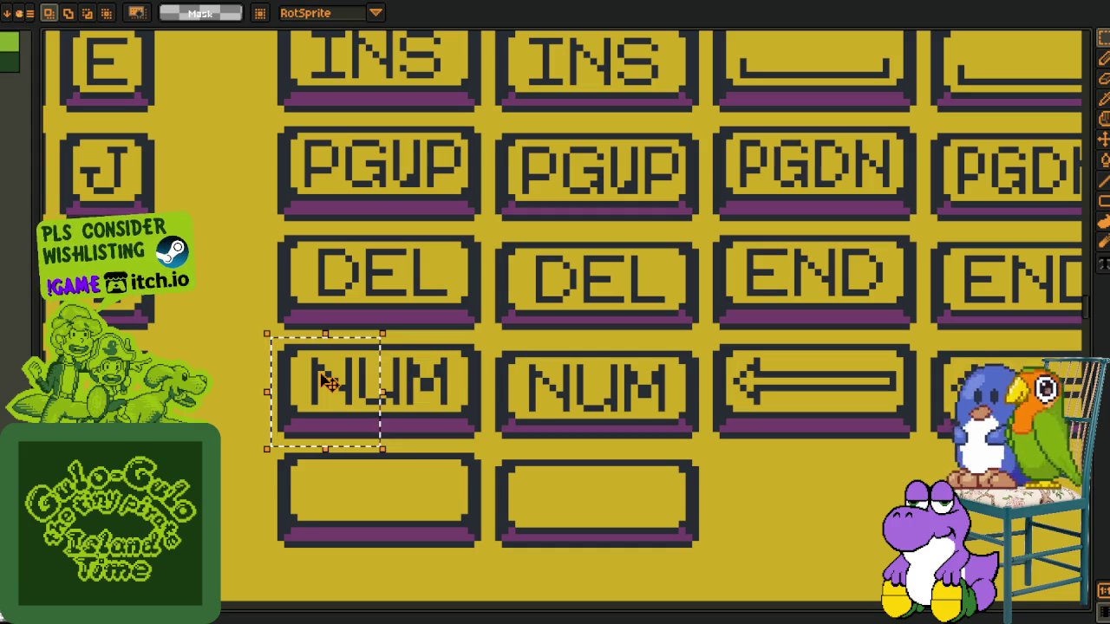
scroll(240, 347, left, 3)
scroll(241, 342, up, 2)
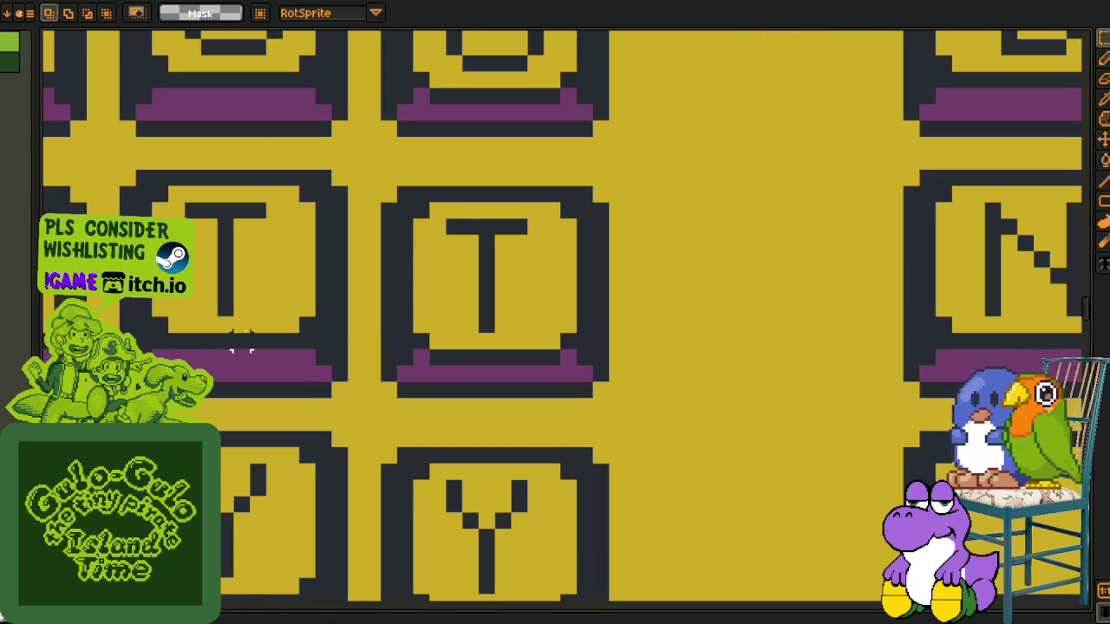
drag(436, 308, 451, 321)
scroll(549, 332, down, 2)
scroll(421, 280, up, 2)
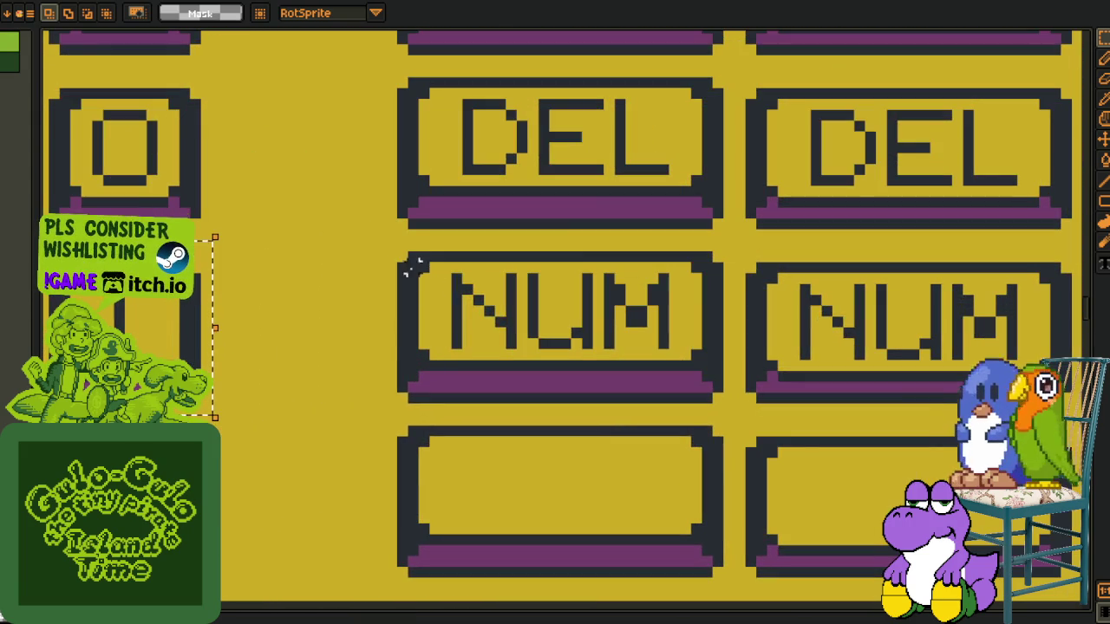
drag(399, 254, 754, 407)
Select the PGUP key tile, then zoom back out over the key sheet
scroll(754, 407, down, 2)
scroll(693, 416, right, 5)
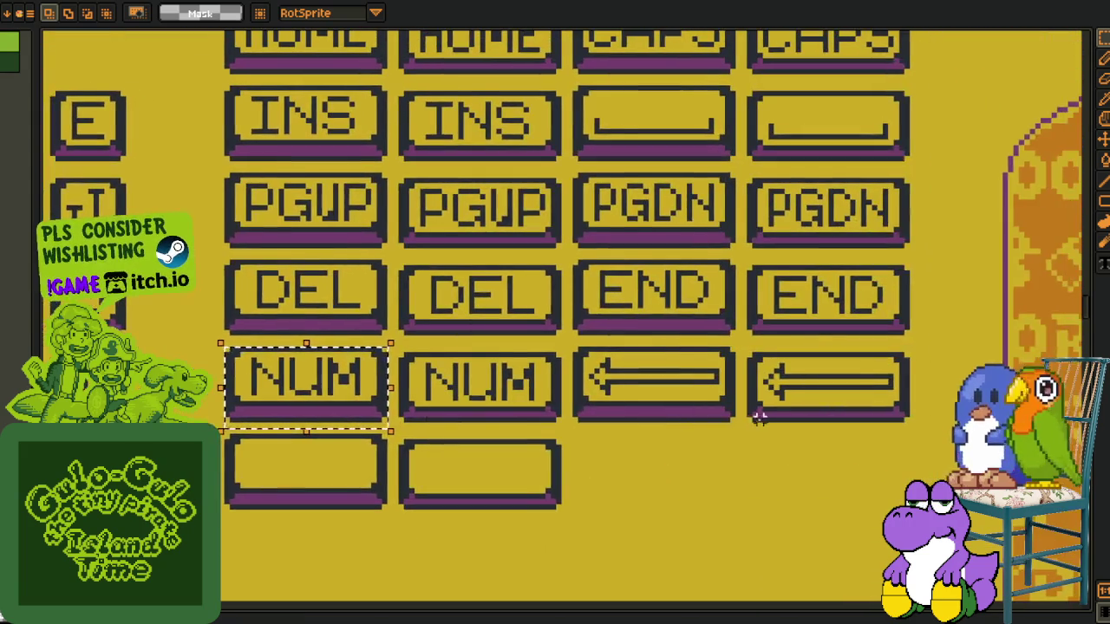
scroll(620, 464, right, 2)
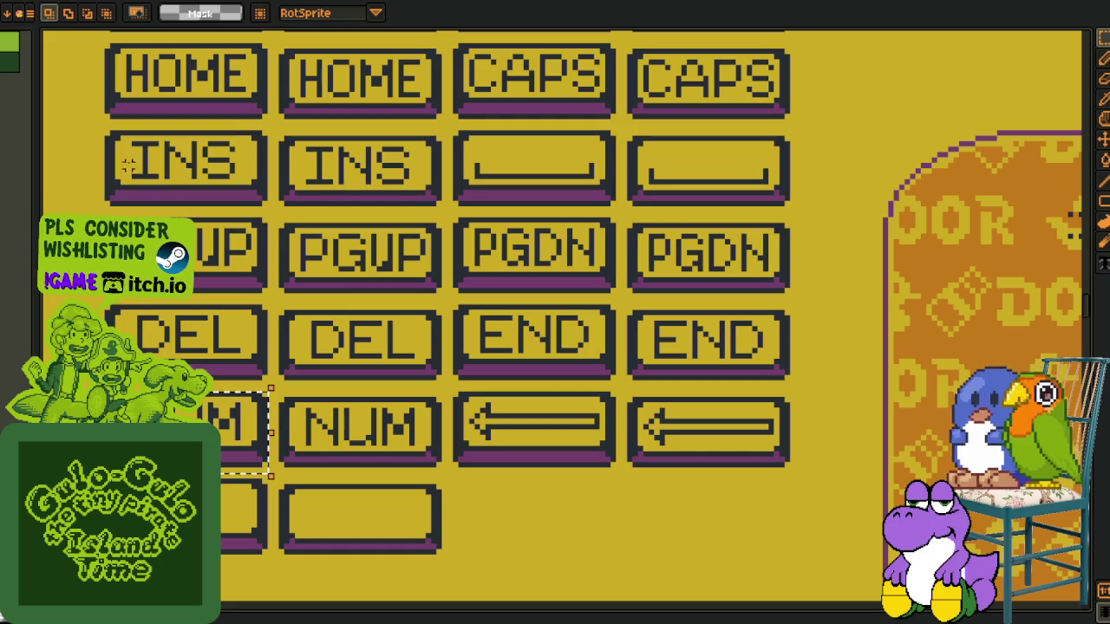
drag(280, 299, 280, 303)
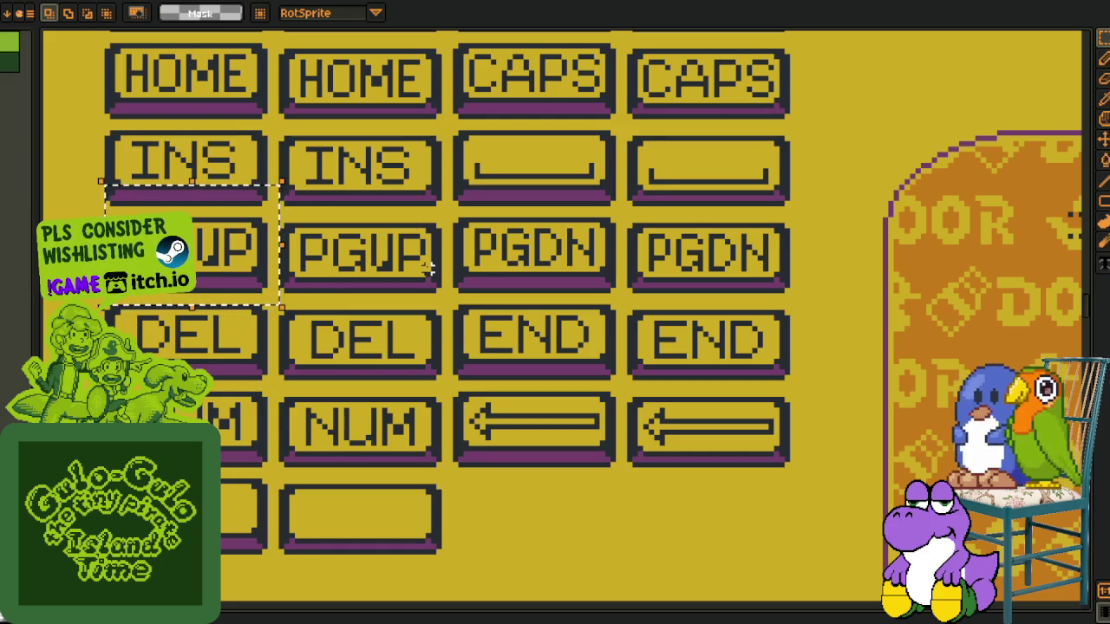
scroll(427, 269, up, 3)
scroll(427, 269, left, 2)
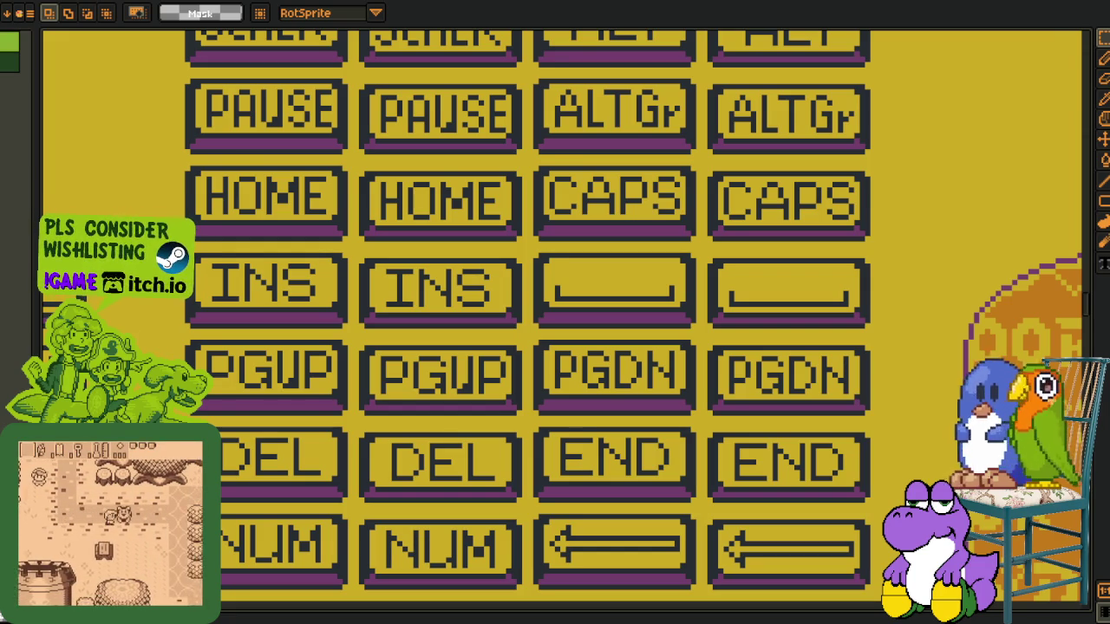
scroll(434, 389, up, 3)
scroll(433, 389, up, 3)
scroll(410, 238, up, 3)
scroll(367, 348, up, 3)
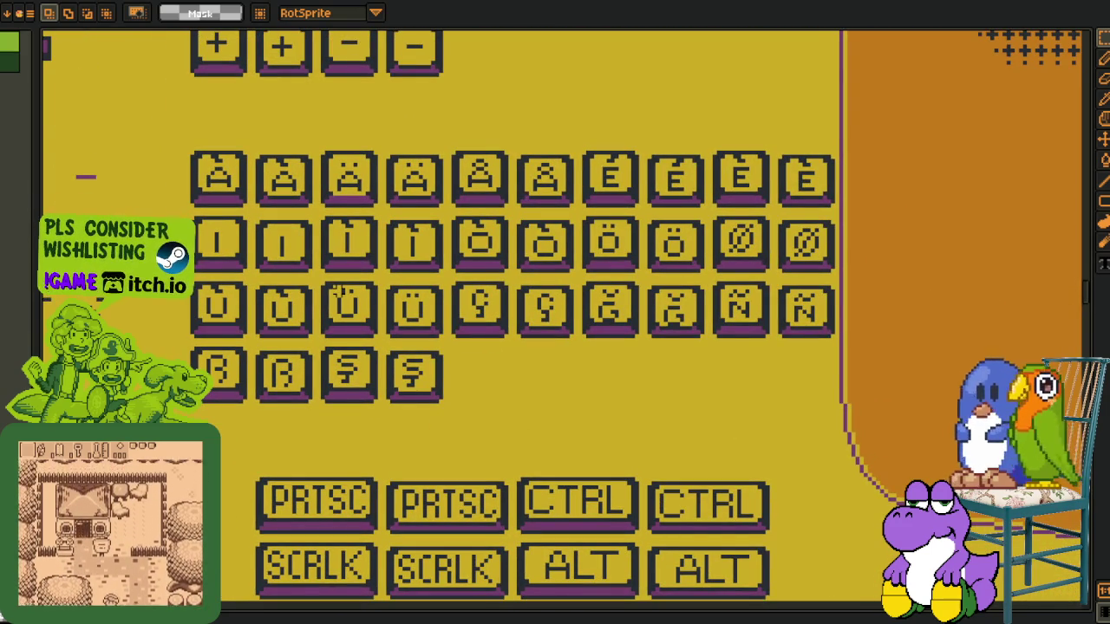
Marquee the accented-letter keycaps, clear the selection, and reselect the whole grid
drag(169, 116, 843, 435)
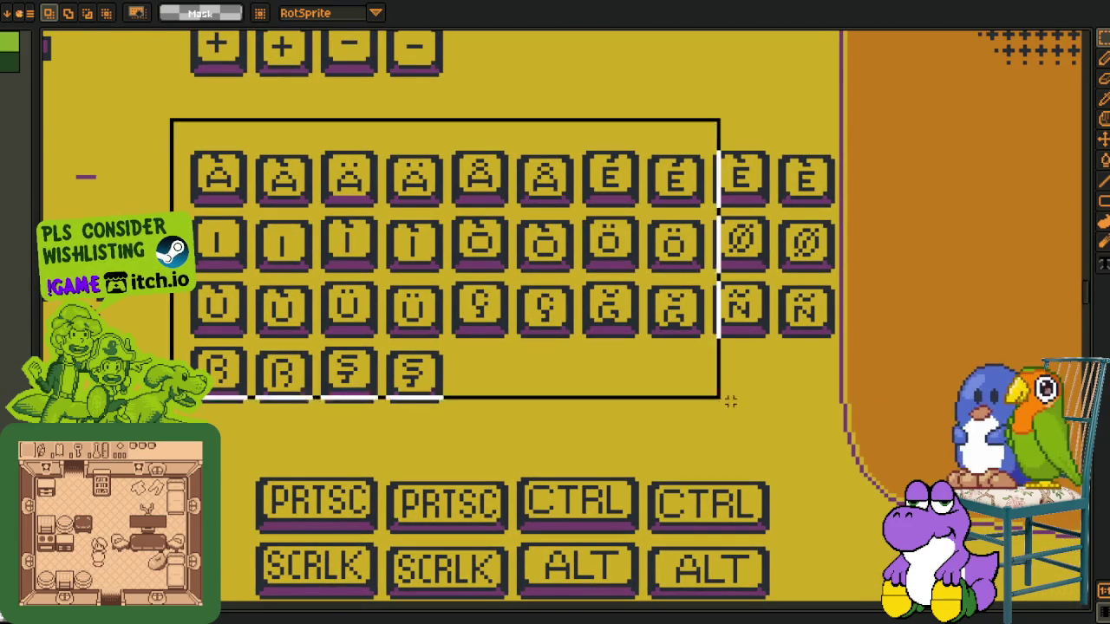
scroll(422, 374, up, 2)
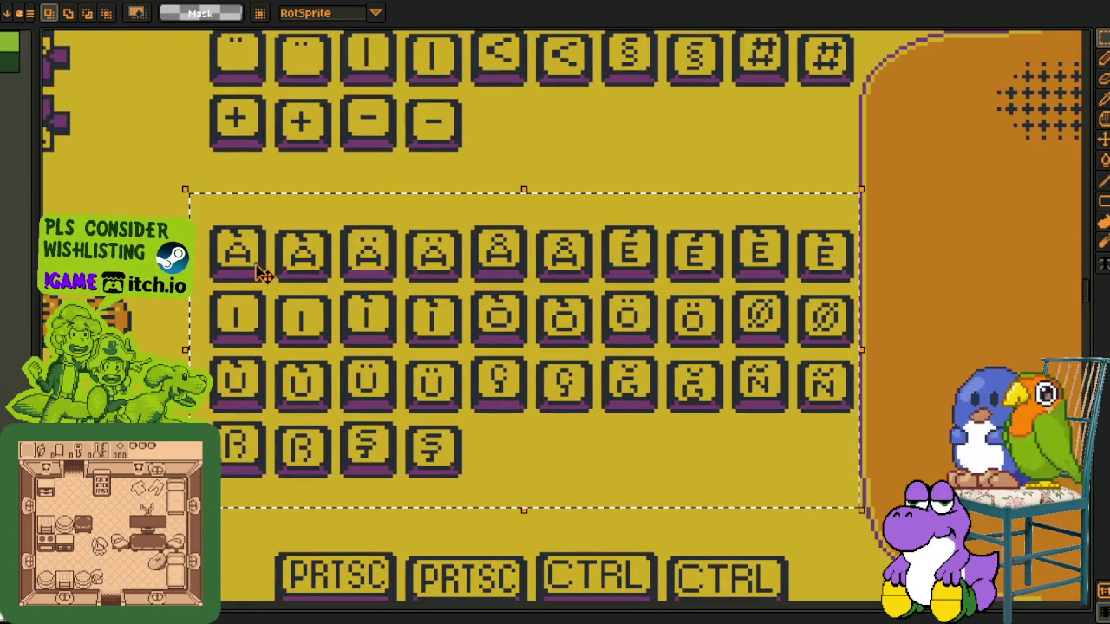
drag(519, 288, 469, 269)
scroll(482, 265, down, 1)
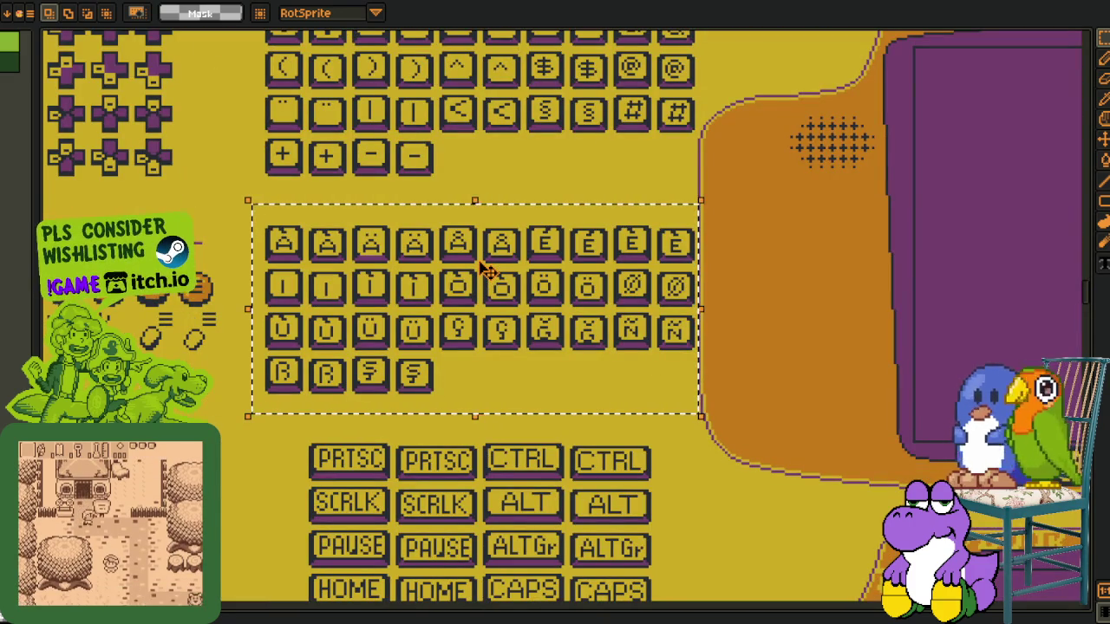
click(525, 468)
scroll(320, 338, up, 1)
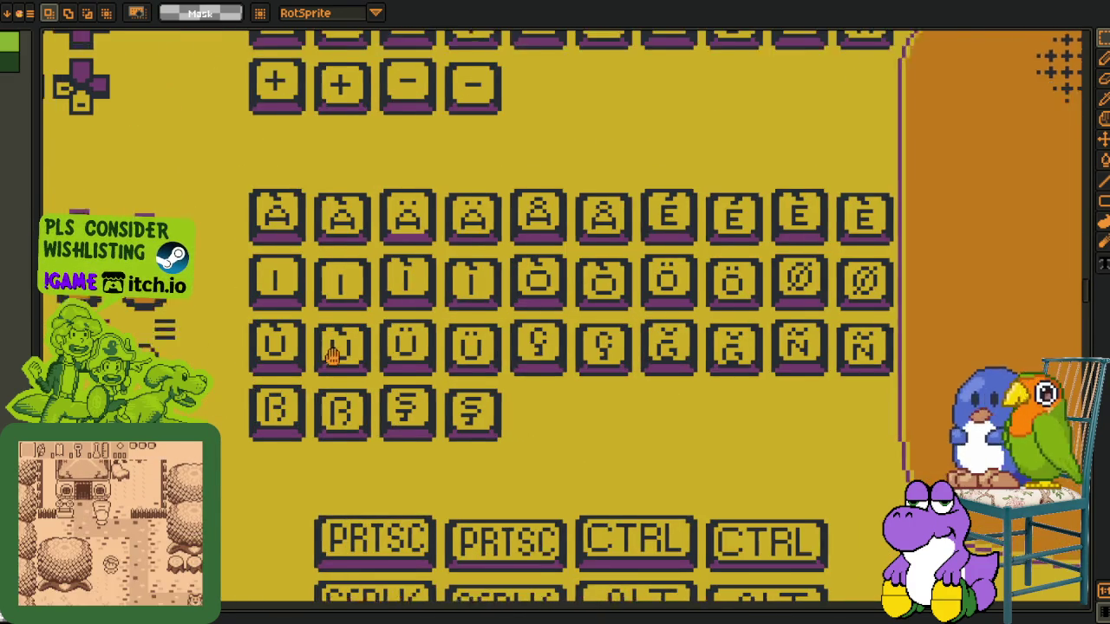
drag(254, 187, 903, 476)
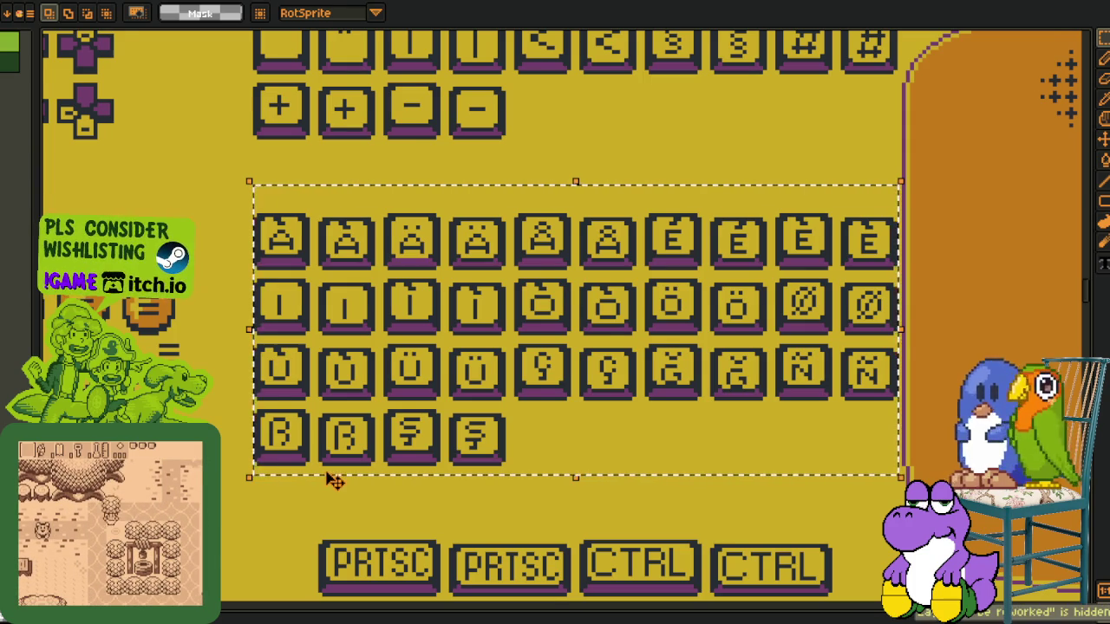
Pan toward the Y/X/B/A face buttons and d-pad sprites
scroll(314, 476, down, 1)
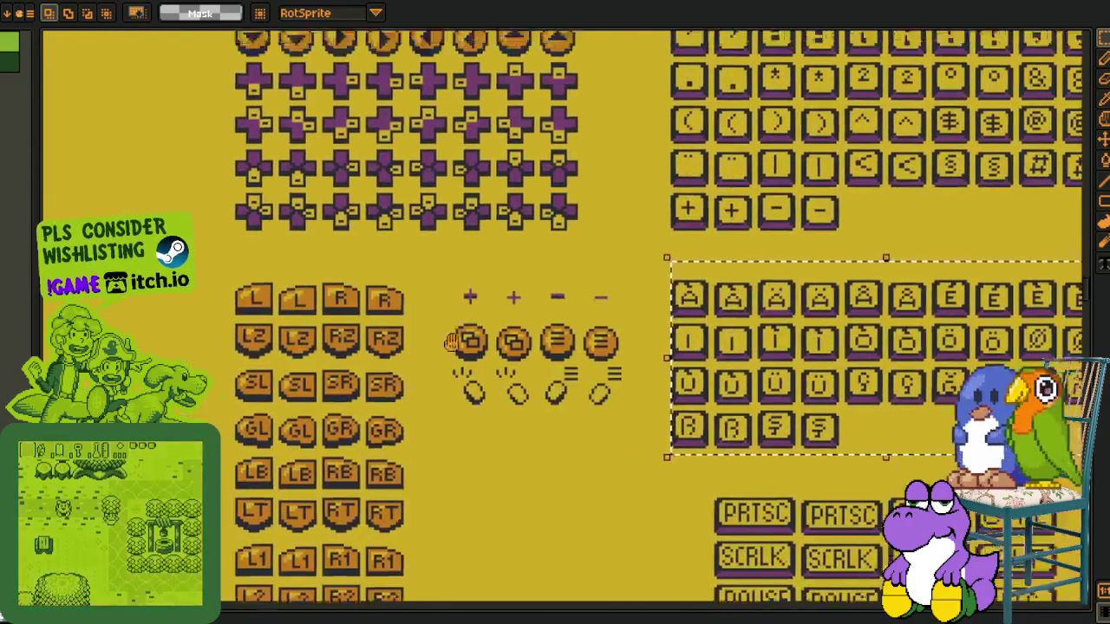
drag(314, 477, 433, 417)
scroll(434, 417, down, 1)
scroll(347, 391, up, 3)
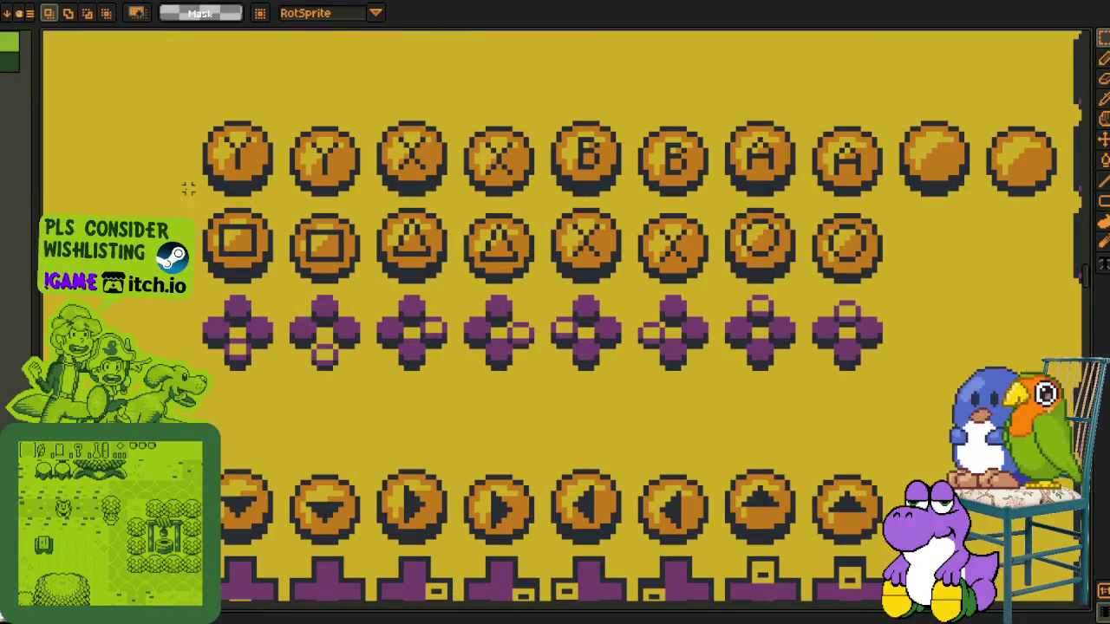
Select the face button and d-pad rows, then bring the R and L buttons into view
drag(205, 96, 1036, 390)
scroll(572, 351, down, 1)
scroll(572, 351, down, 1)
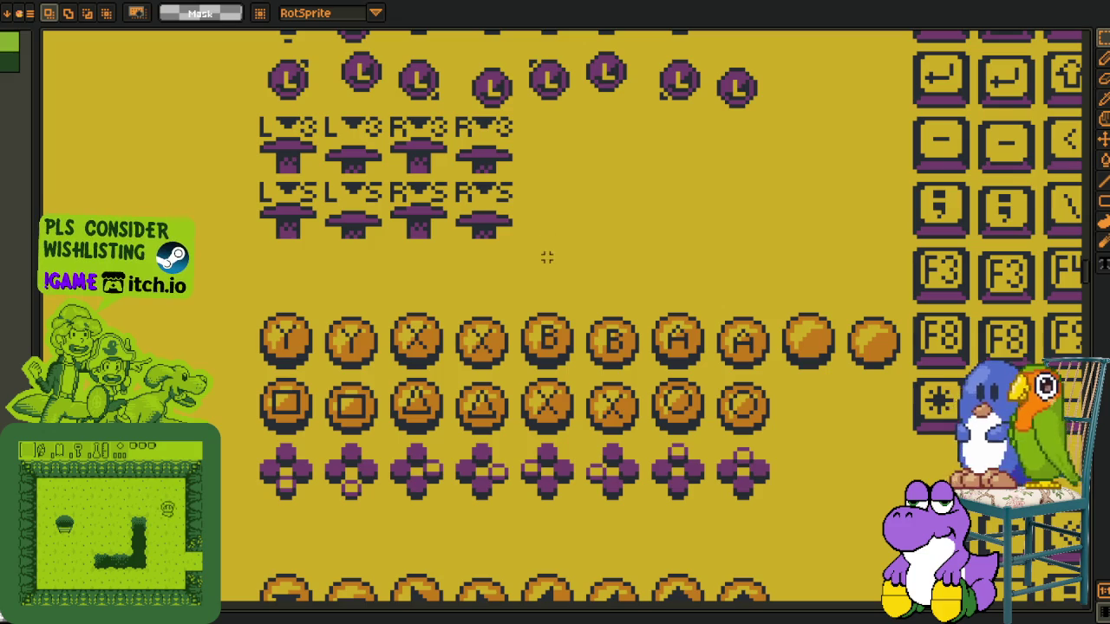
scroll(530, 261, down, 1)
drag(542, 241, 502, 377)
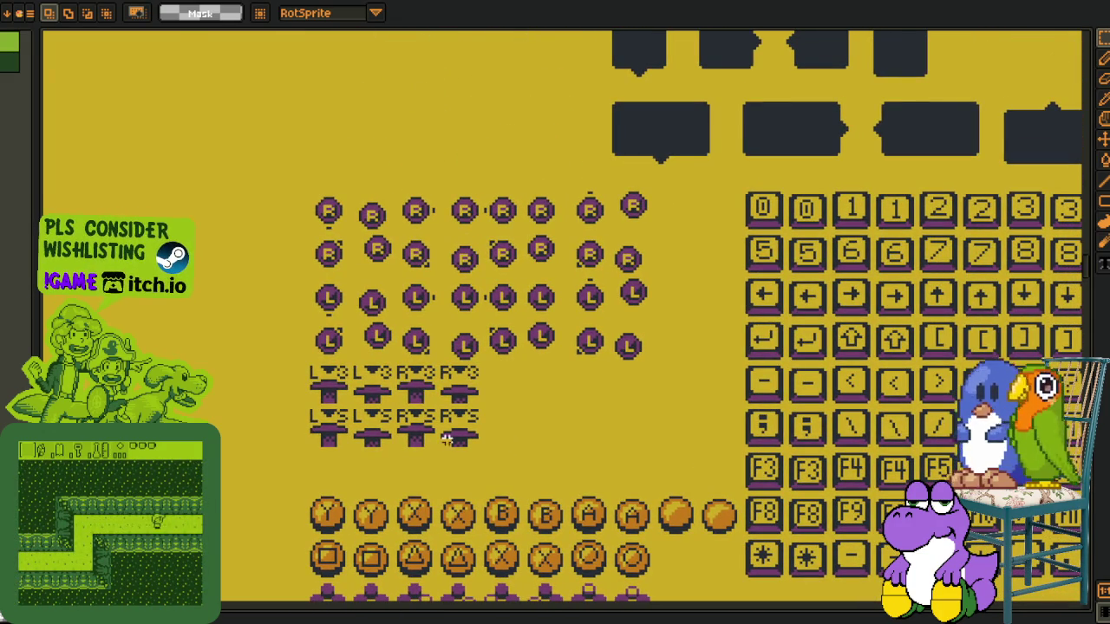
scroll(460, 425, down, 1)
scroll(468, 416, down, 3)
scroll(381, 403, down, 2)
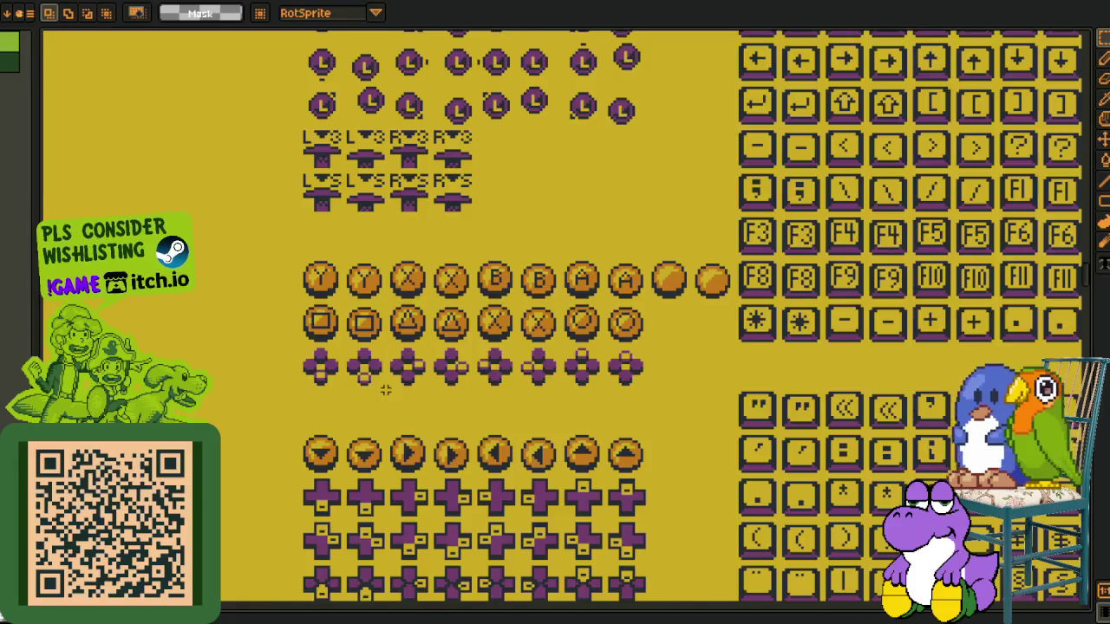
scroll(386, 390, up, 1)
scroll(355, 408, up, 3)
scroll(338, 447, up, 2)
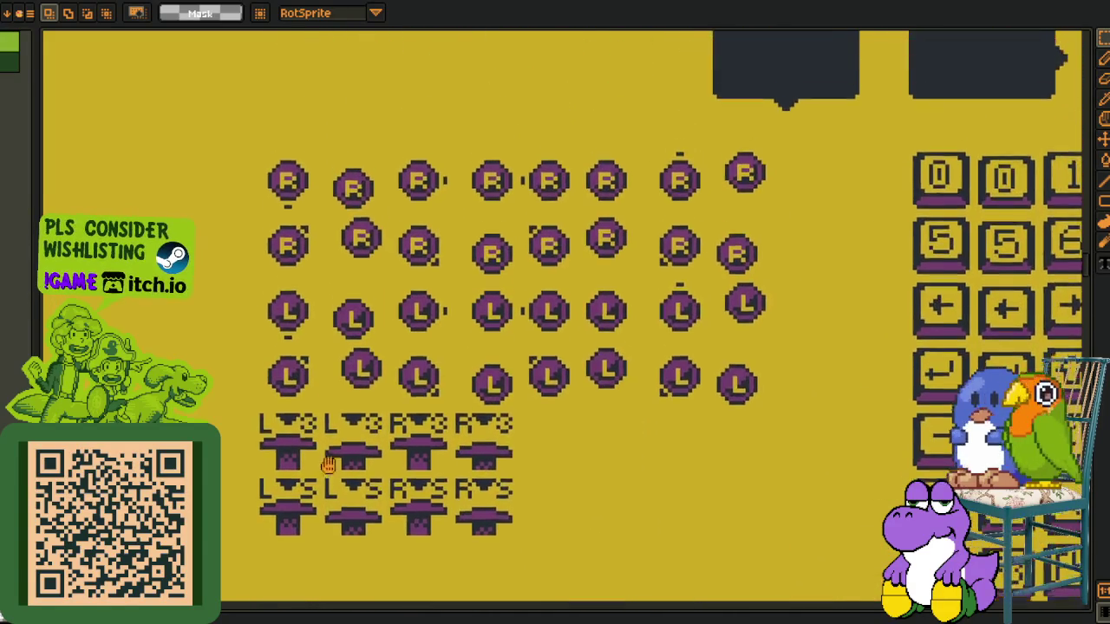
scroll(300, 181, down, 2)
scroll(291, 245, up, 3)
Select the top-left R button, then the left columns of R/L buttons
drag(303, 230, 378, 272)
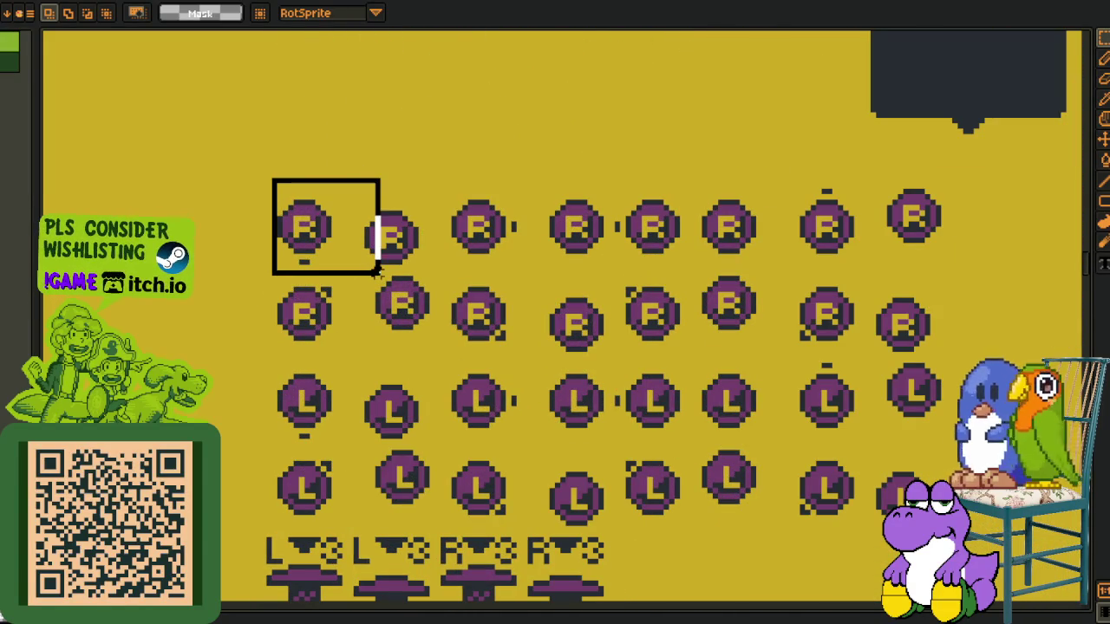
scroll(455, 232, up, 1)
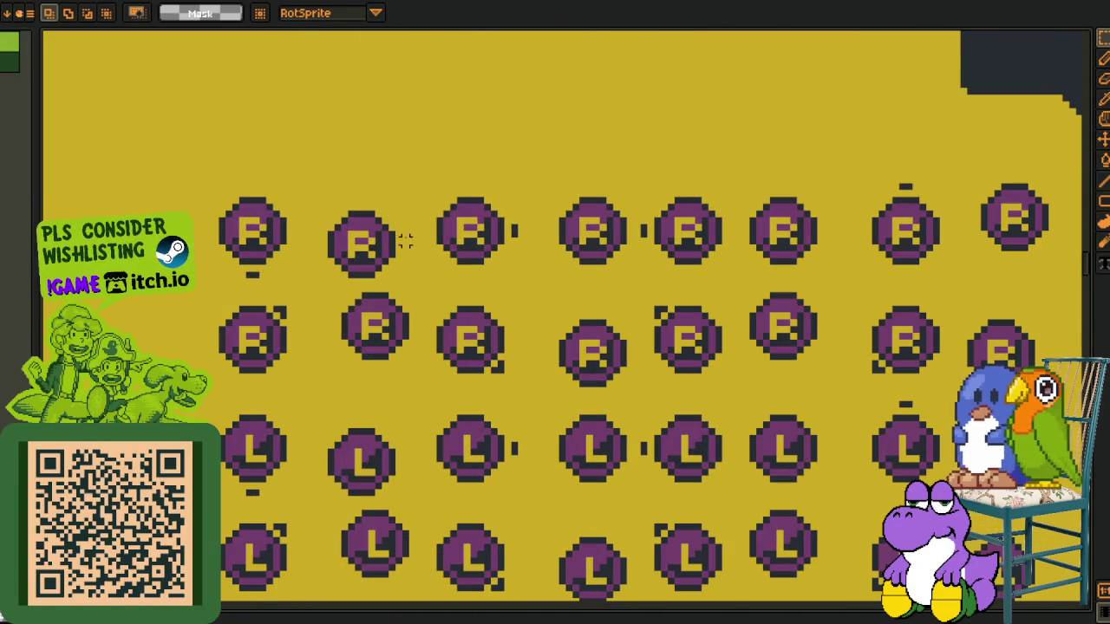
scroll(416, 285, down, 1)
scroll(417, 299, down, 1)
scroll(419, 312, down, 1)
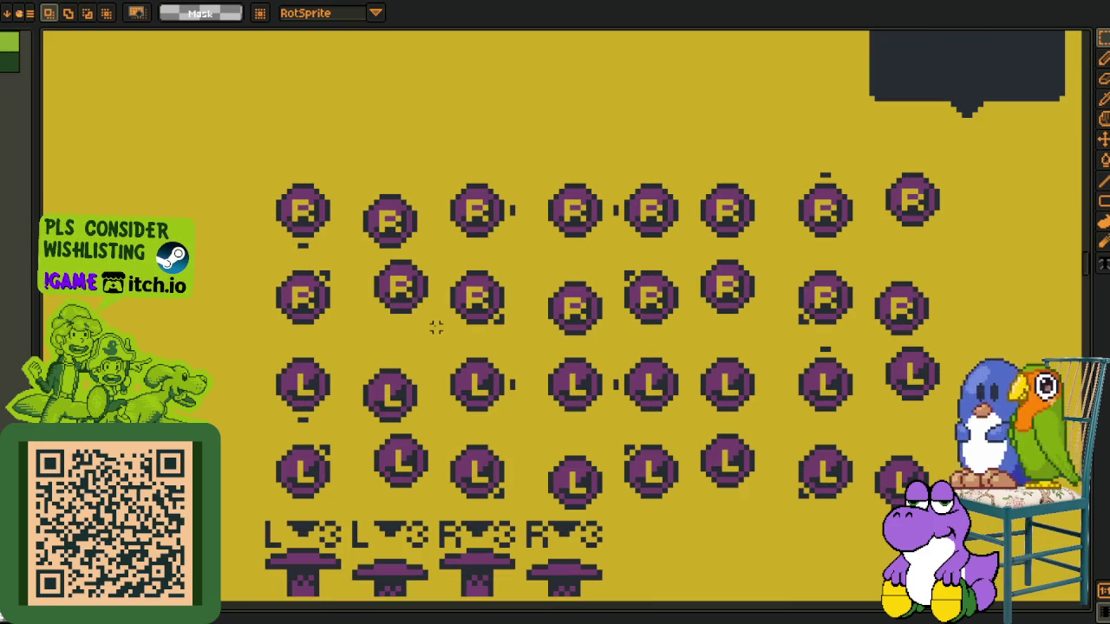
drag(394, 300, 412, 283)
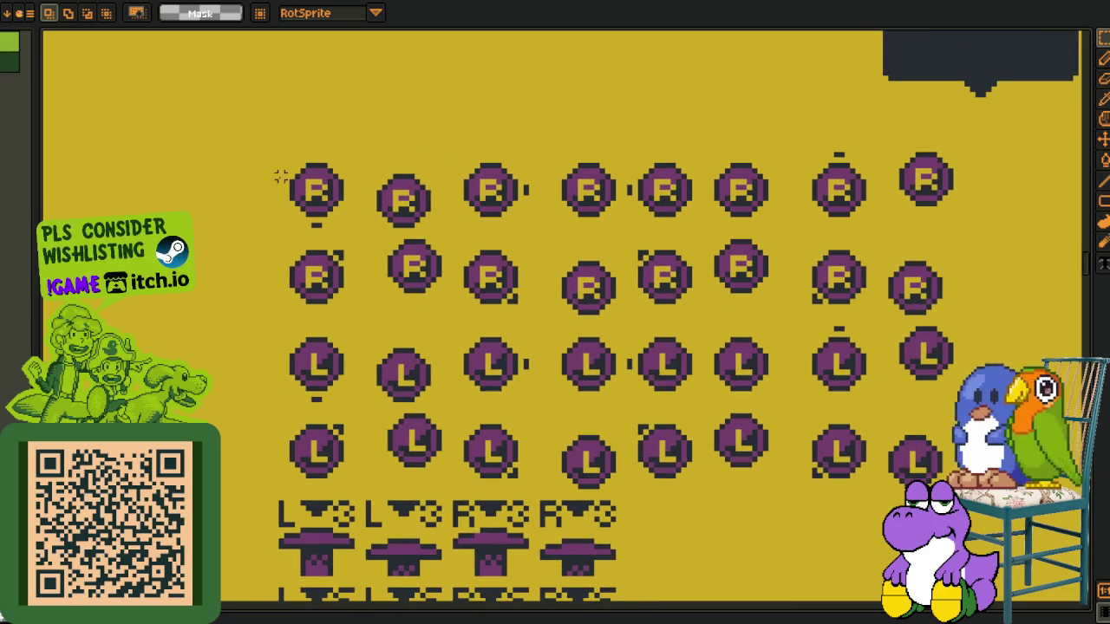
drag(270, 164, 577, 508)
scroll(702, 416, down, 1)
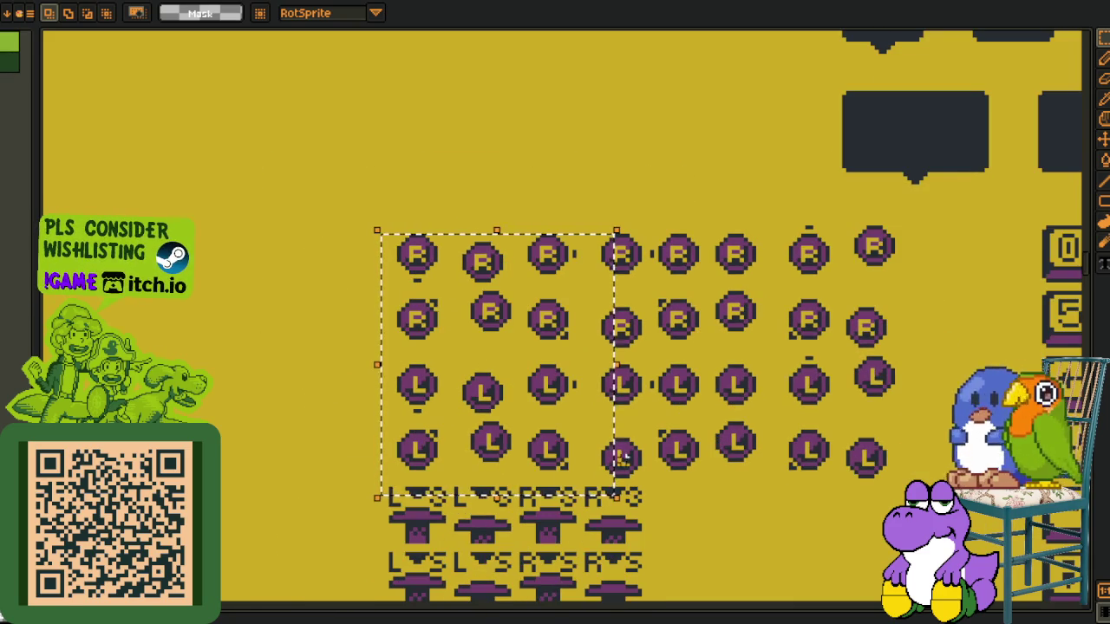
scroll(438, 413, up, 1)
Centre on the L3/R3 hat sprites and select both rows
drag(598, 448, 268, 410)
scroll(540, 505, down, 1)
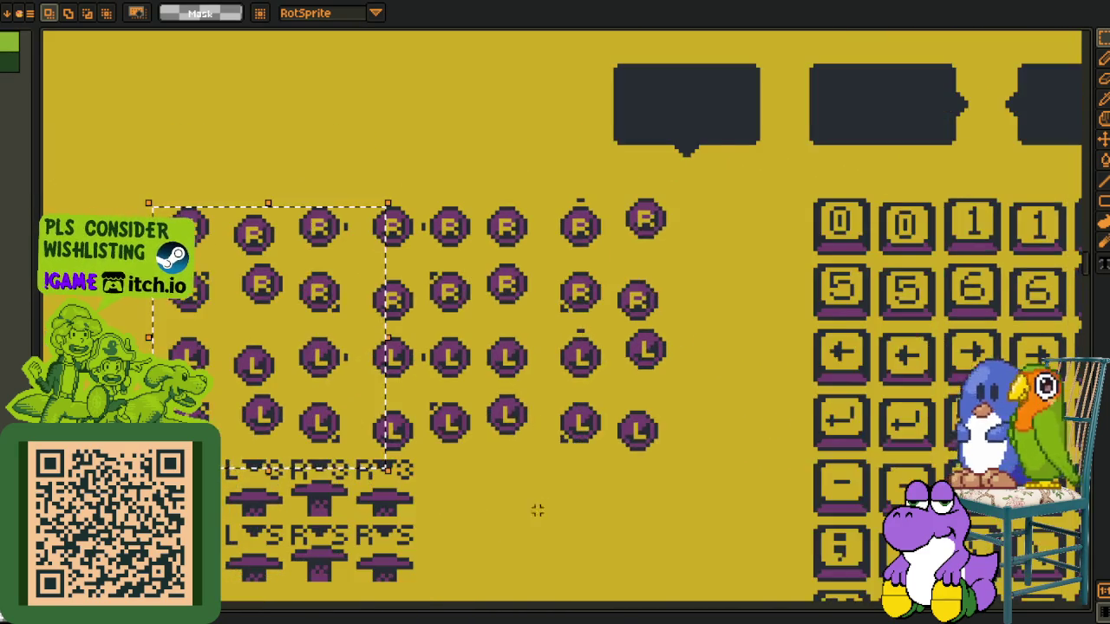
drag(540, 506, 526, 389)
scroll(165, 336, up, 2)
mouse_move(121, 243)
mouse_down()
mouse_move(564, 421)
mouse_move(614, 459)
mouse_move(610, 318)
mouse_up()
Outline the face button and d-pad rows, adjusting and reselecting them
scroll(570, 404, down, 1)
drag(570, 404, 571, 304)
drag(154, 215, 1006, 471)
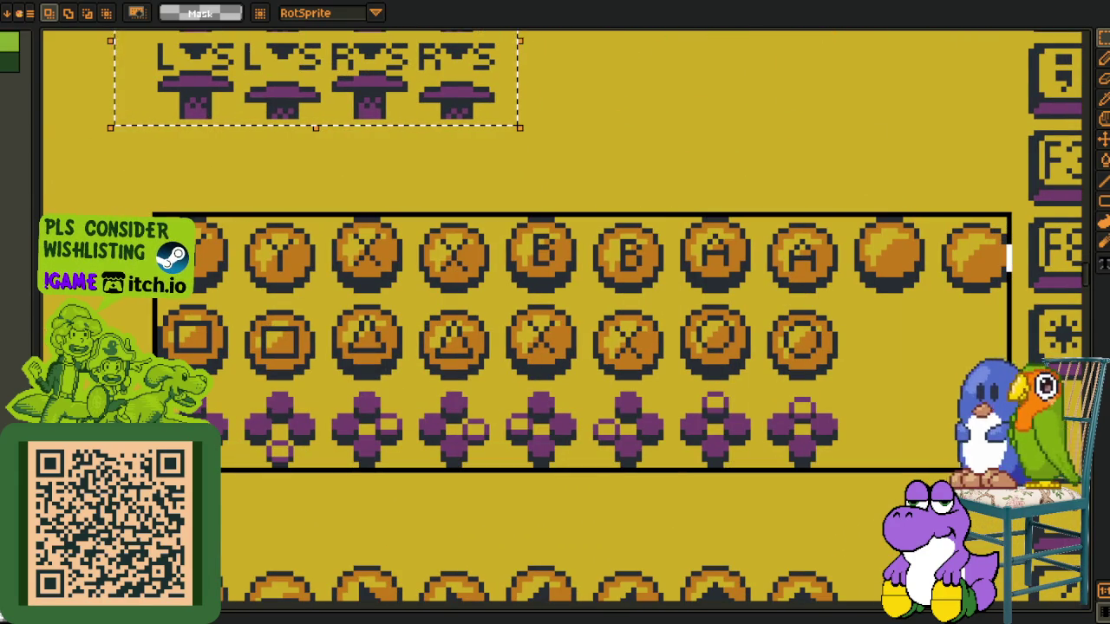
drag(1008, 257, 1009, 257)
scroll(605, 483, down, 1)
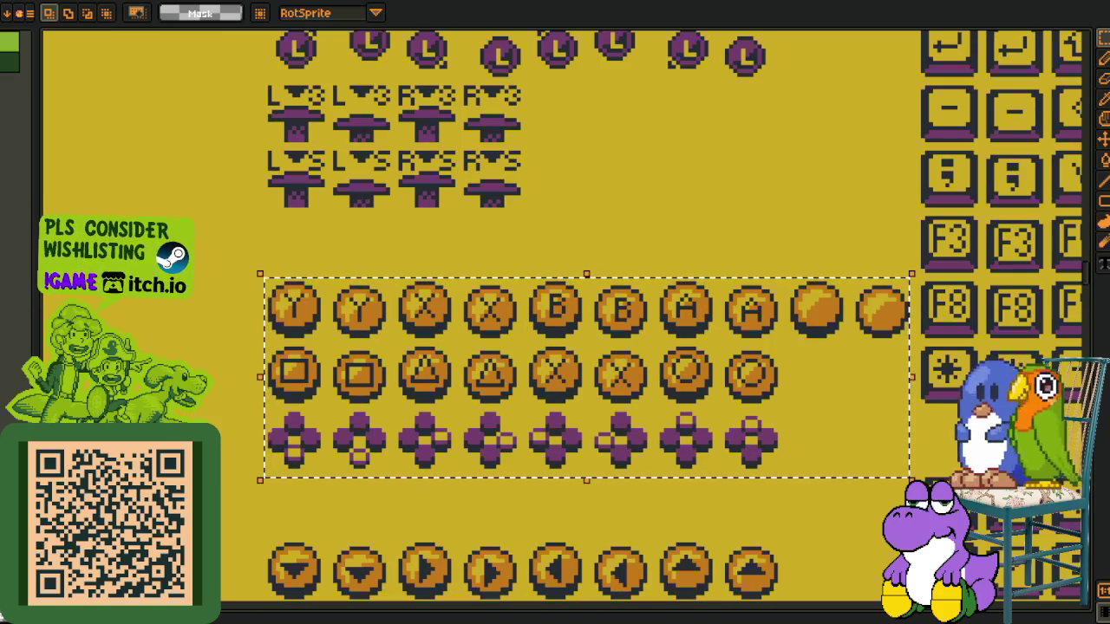
drag(400, 487, 320, 173)
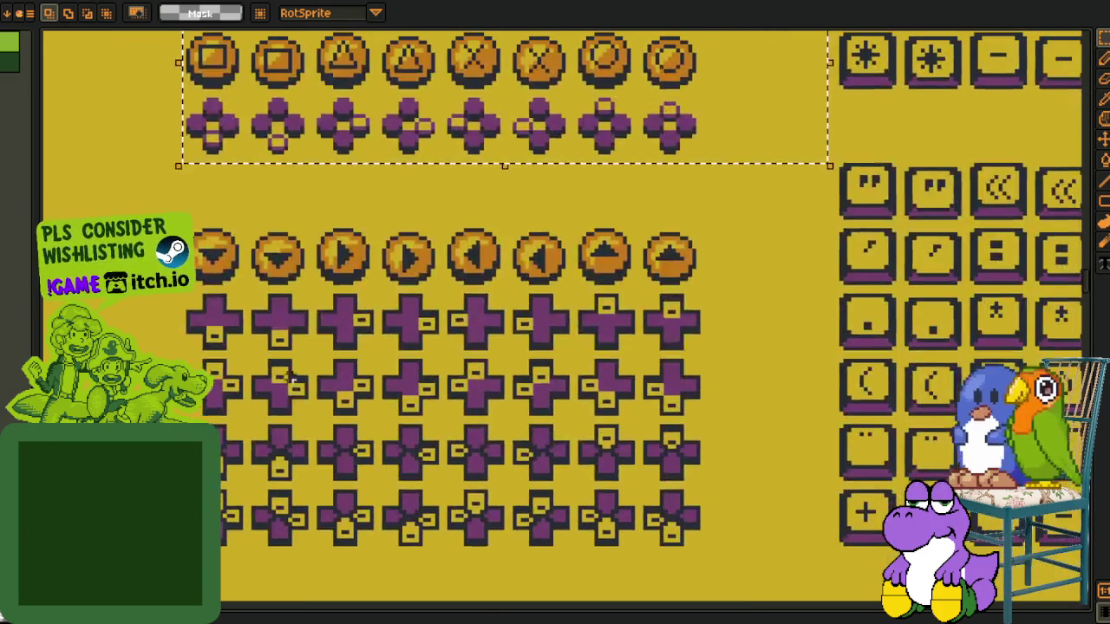
drag(150, 209, 797, 585)
Zoom out and select the L/R button grid with its icons
scroll(606, 494, down, 2)
scroll(503, 408, down, 5)
scroll(398, 323, down, 3)
drag(223, 137, 864, 598)
scroll(788, 503, down, 3)
Zoom in on the door frame sprites and select one checkered DOOR frame
drag(788, 503, 627, 284)
scroll(325, 314, down, 3)
scroll(326, 314, down, 3)
scroll(326, 314, down, 3)
scroll(326, 313, down, 3)
scroll(326, 314, up, 3)
scroll(227, 207, up, 2)
drag(83, 122, 954, 586)
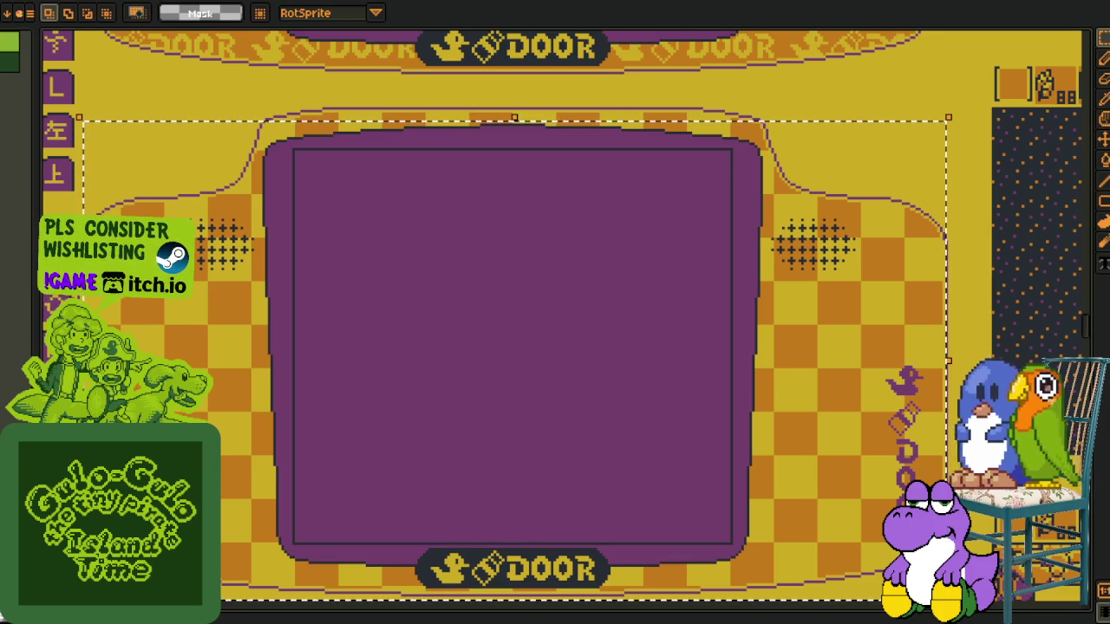
Zoom out to the door row and select the middle door's patterned lower area
scroll(589, 515, down, 1)
scroll(624, 416, down, 1)
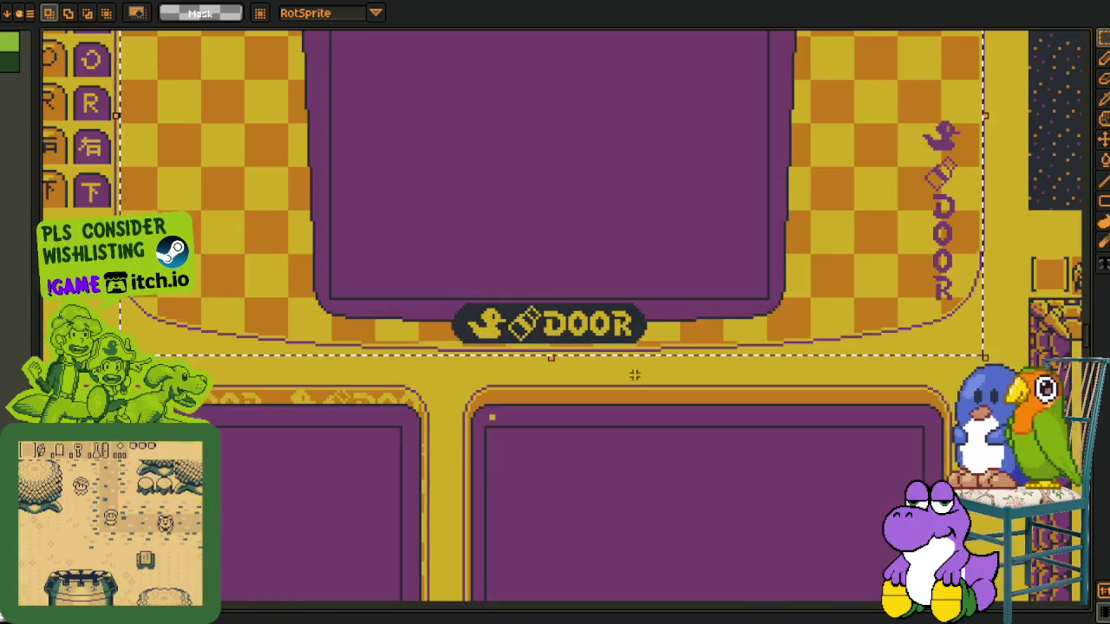
scroll(634, 351, down, 1)
scroll(611, 359, down, 1)
scroll(622, 555, up, 1)
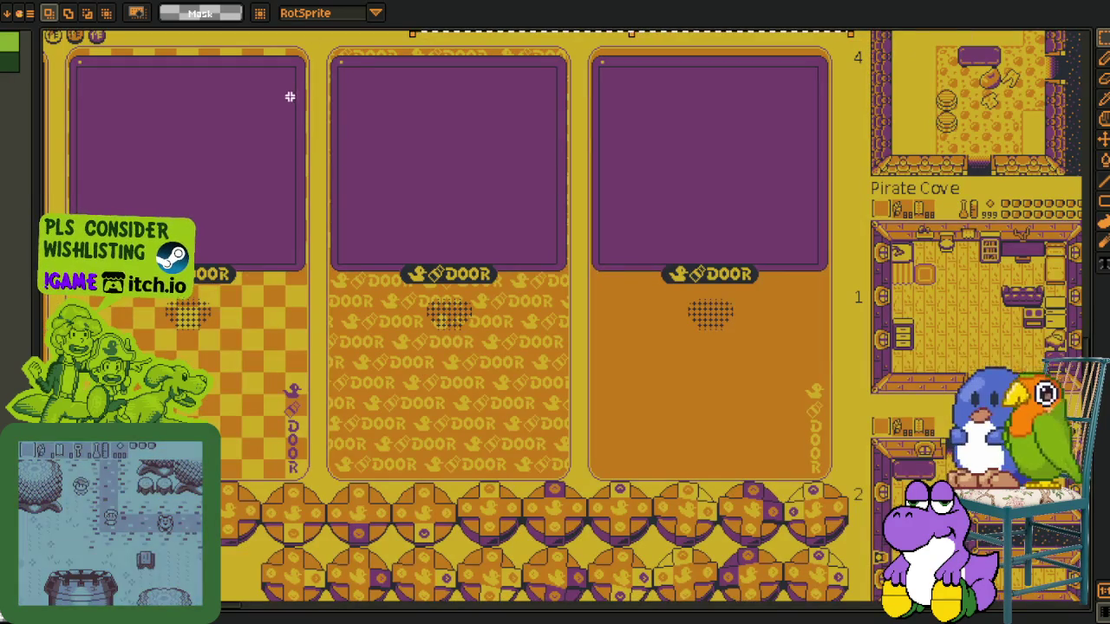
click(375, 308)
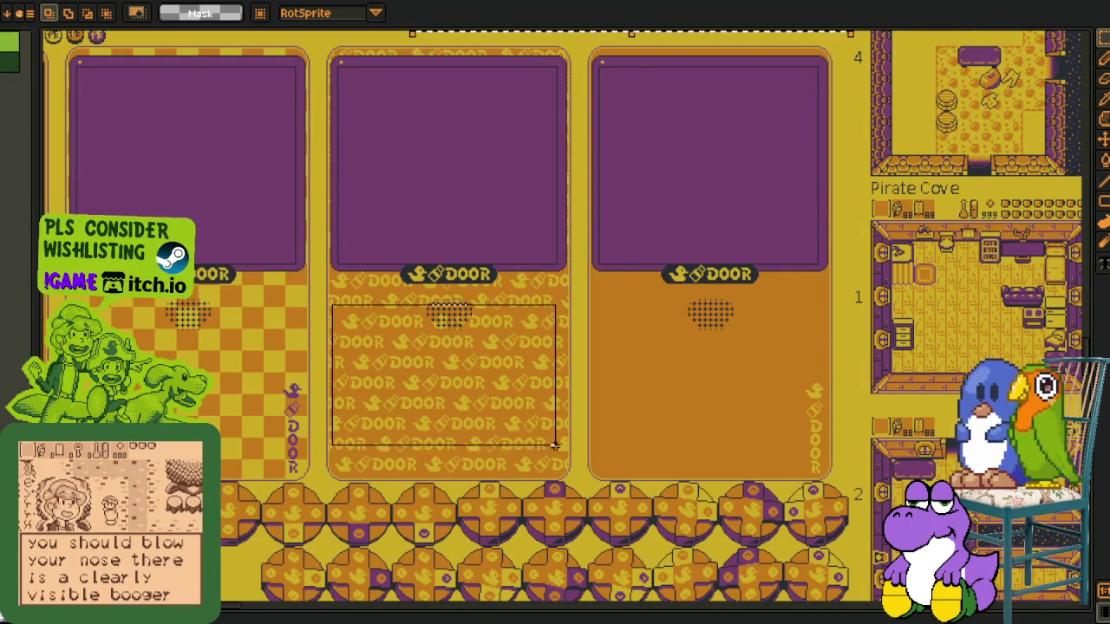
Zoom out to the full sheet and pan into the village overworld map
scroll(655, 387, down, 1)
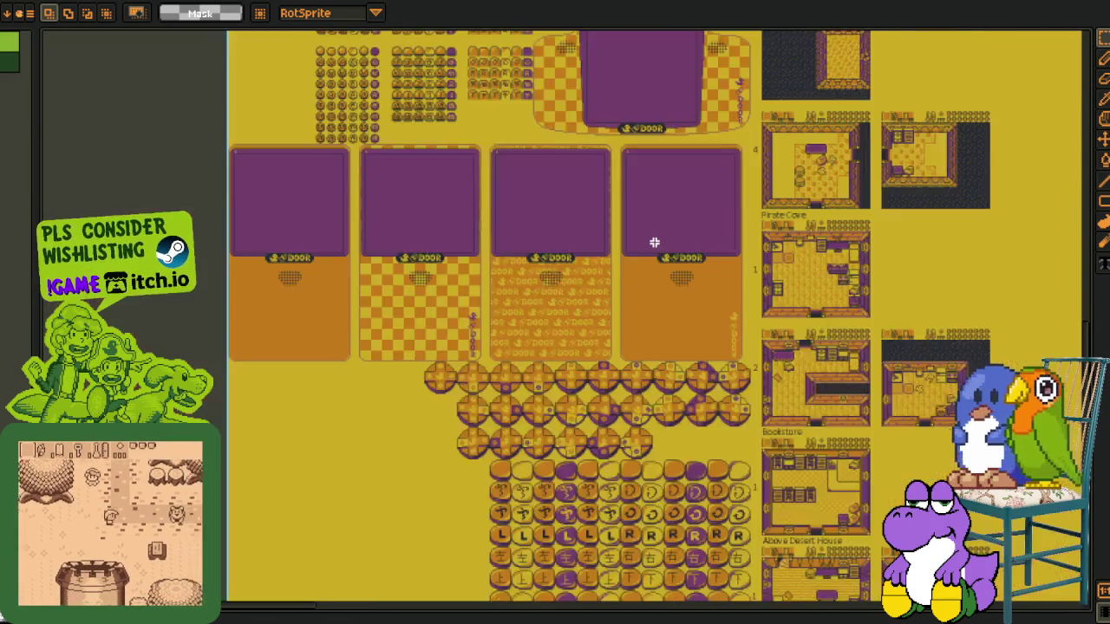
scroll(655, 386, down, 1)
mouse_move(931, 286)
mouse_down()
mouse_move(688, 433)
mouse_move(561, 274)
mouse_move(546, 416)
mouse_up()
scroll(529, 245, up, 2)
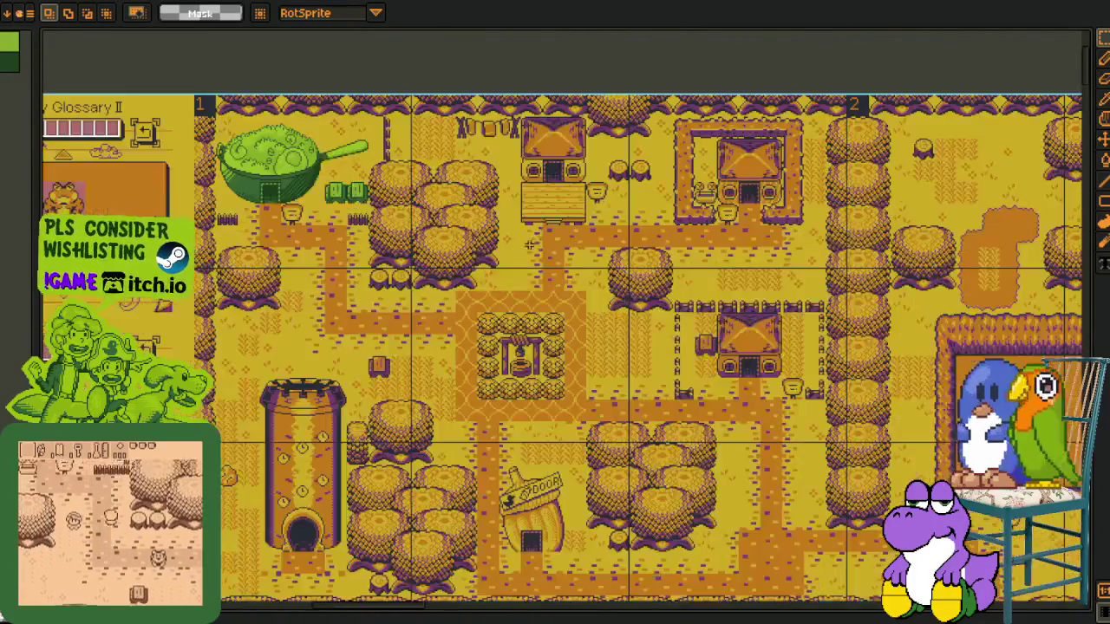
Marquee-select a large area of the overworld map and nudge the view up-left
drag(508, 338, 832, 554)
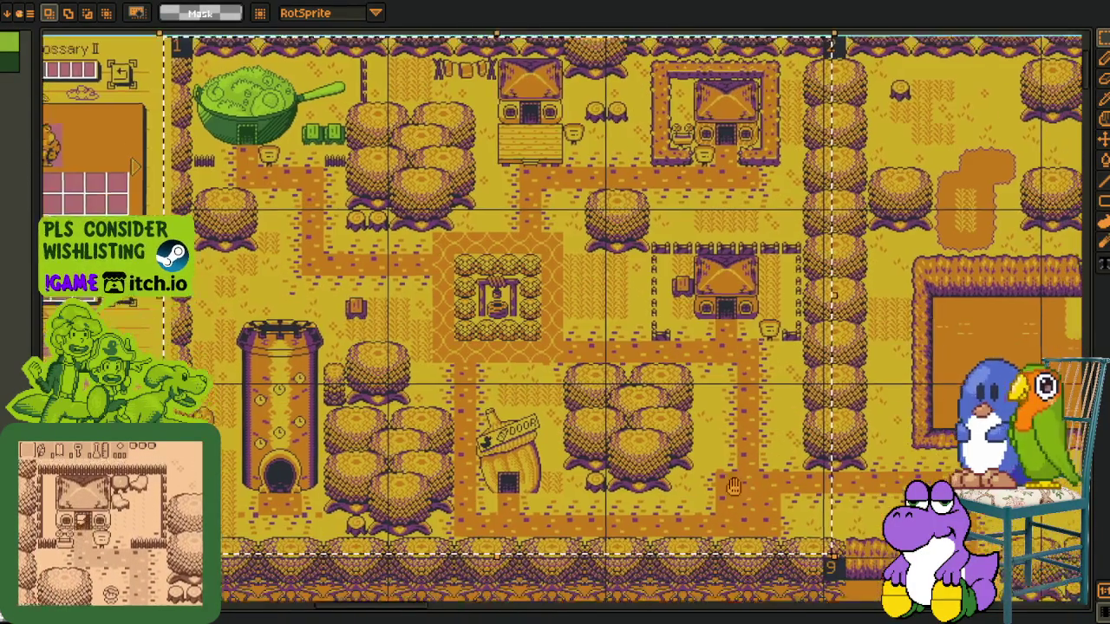
drag(733, 487, 726, 471)
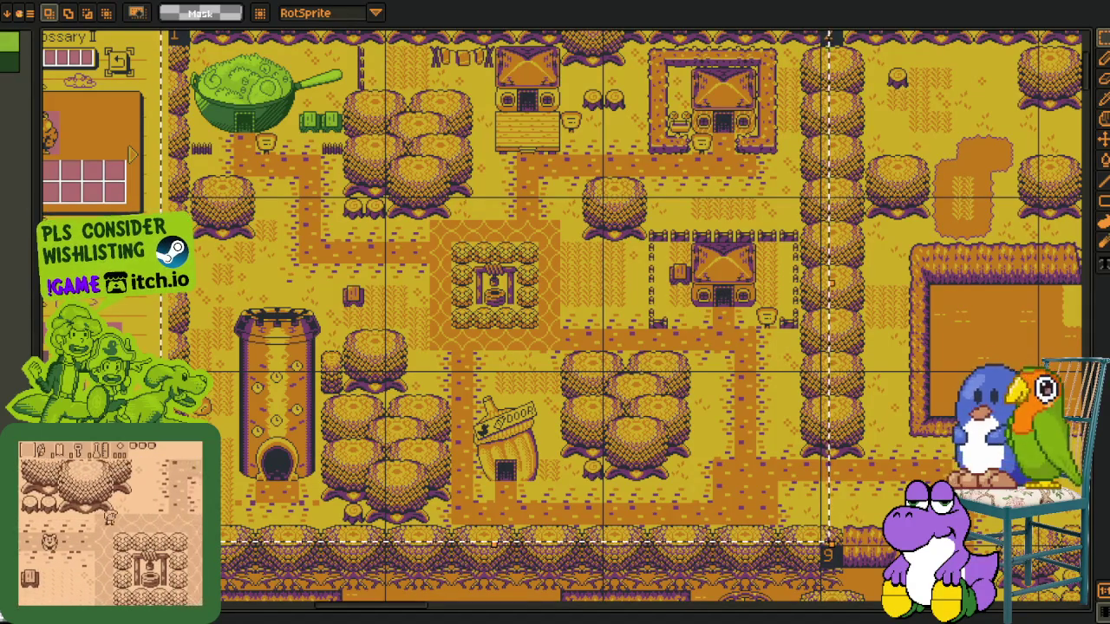
scroll(284, 502, down, 2)
scroll(284, 502, up, 2)
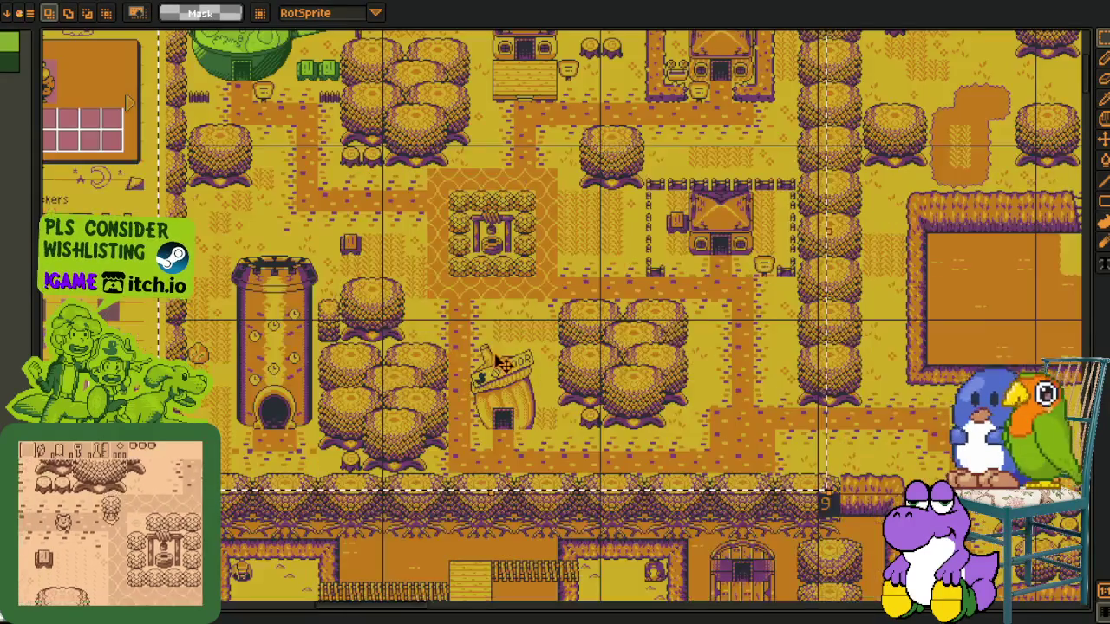
Select the map across screens 1 and 2, then switch to Godot's overworld scene
drag(468, 346, 431, 407)
click(509, 178)
drag(137, 45, 743, 530)
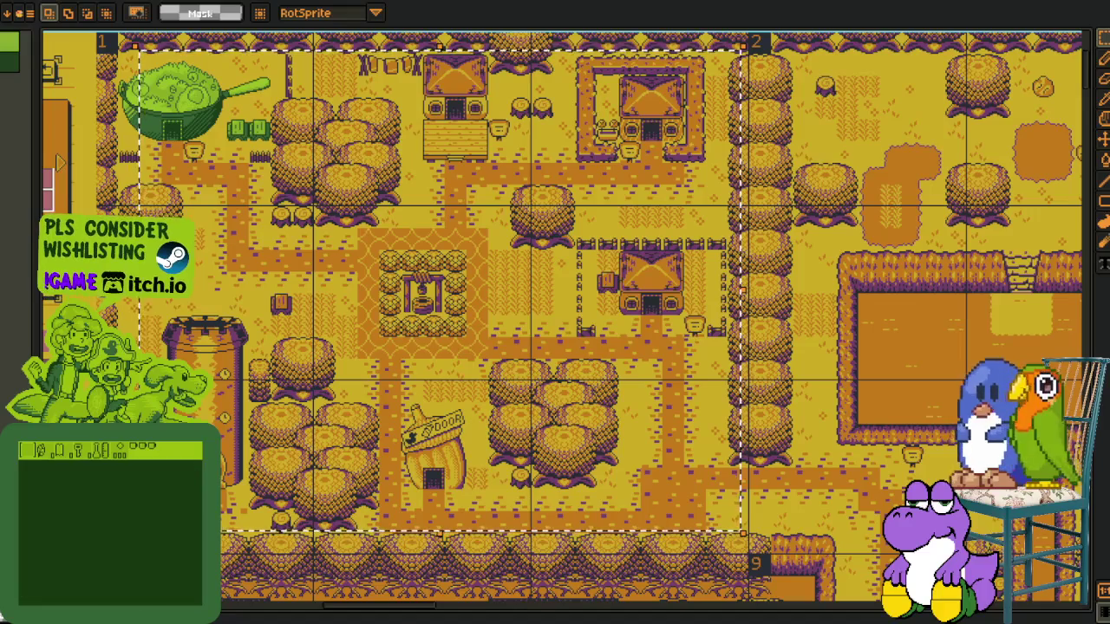
key(alt+Tab)
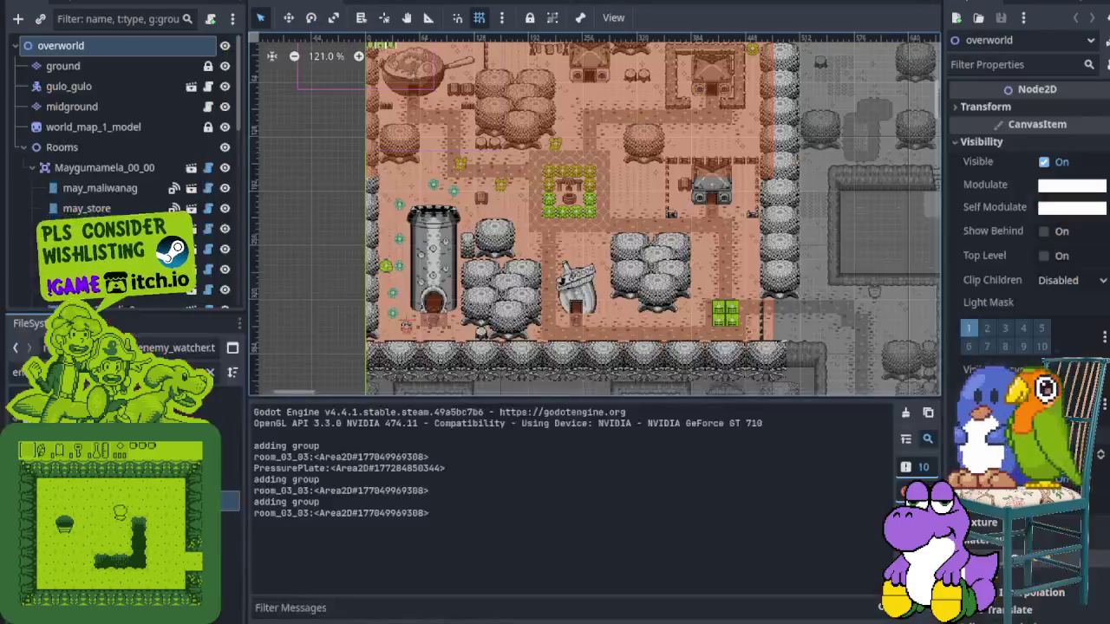
Reset the map to actual size and zoom in on the grey lower area
scroll(579, 362, down, 2)
click(269, 621)
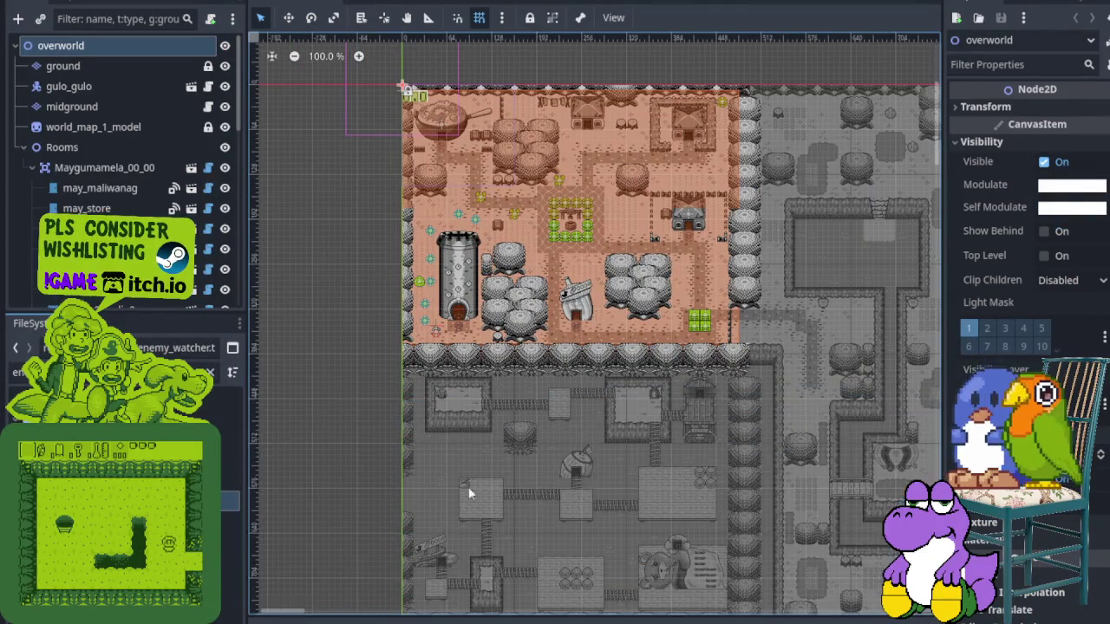
drag(354, 576, 354, 119)
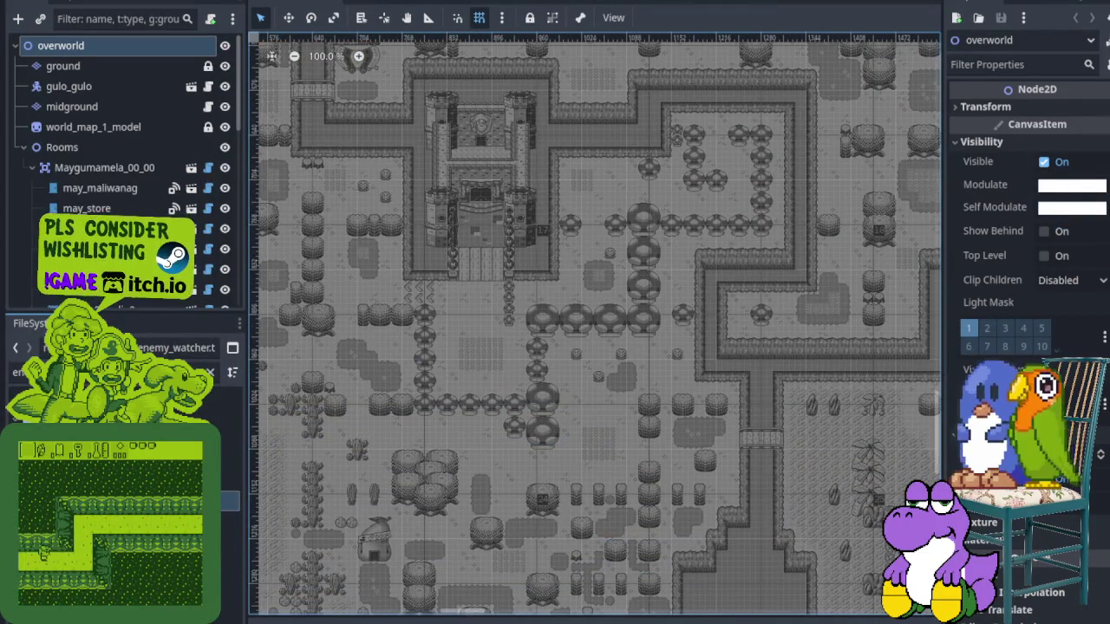
scroll(793, 458, up, 3)
scroll(521, 391, up, 2)
scroll(621, 466, up, 3)
scroll(582, 354, up, 3)
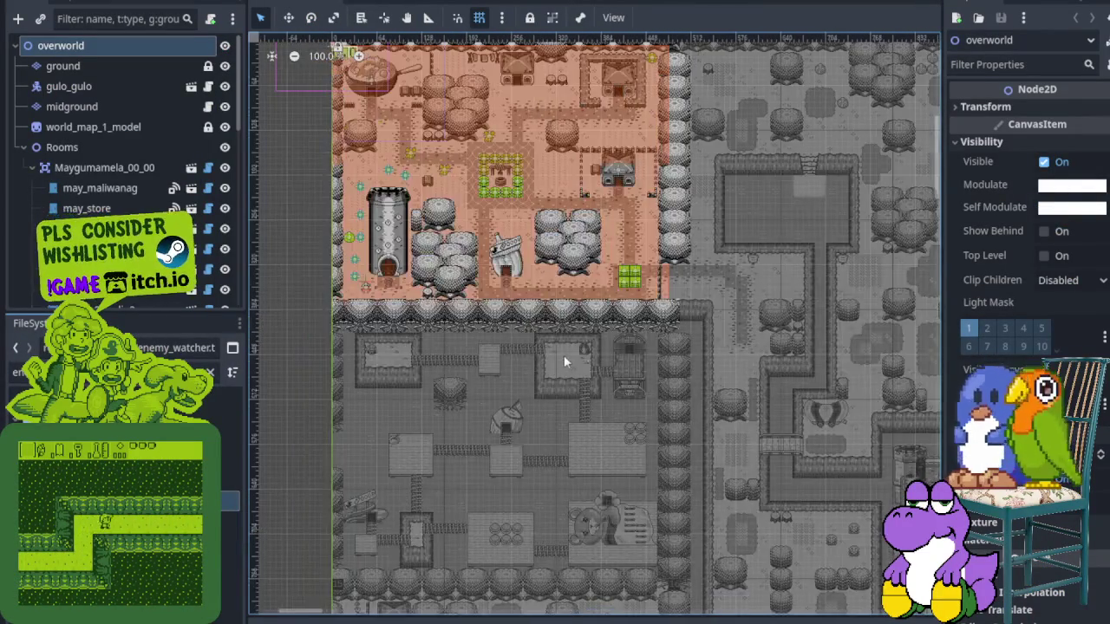
scroll(555, 347, up, 2)
scroll(520, 338, up, 1)
scroll(461, 334, down, 2)
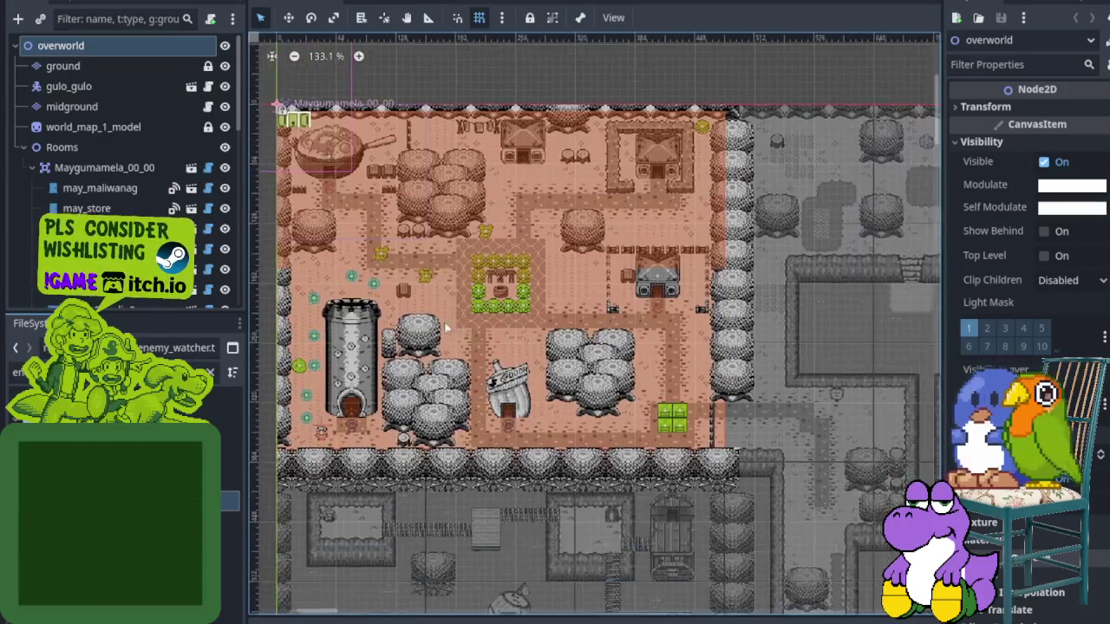
Zoom and scroll around the tower to inspect the pickups beside it
scroll(538, 252, up, 2)
scroll(656, 499, up, 2)
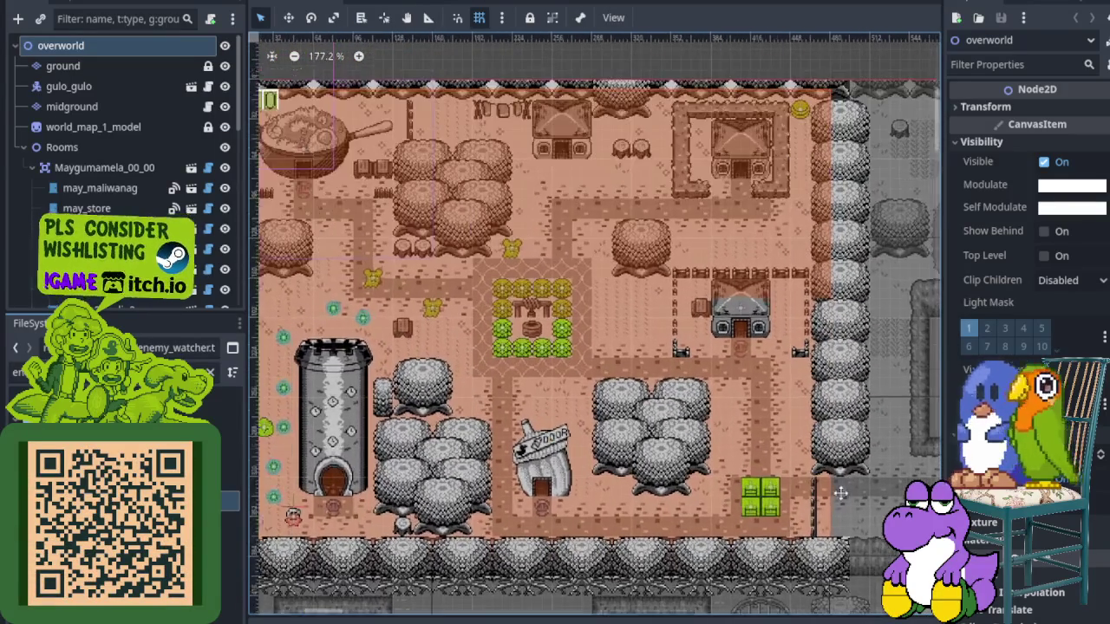
scroll(646, 368, up, 4)
scroll(605, 403, up, 3)
scroll(552, 422, up, 3)
scroll(552, 422, down, 4)
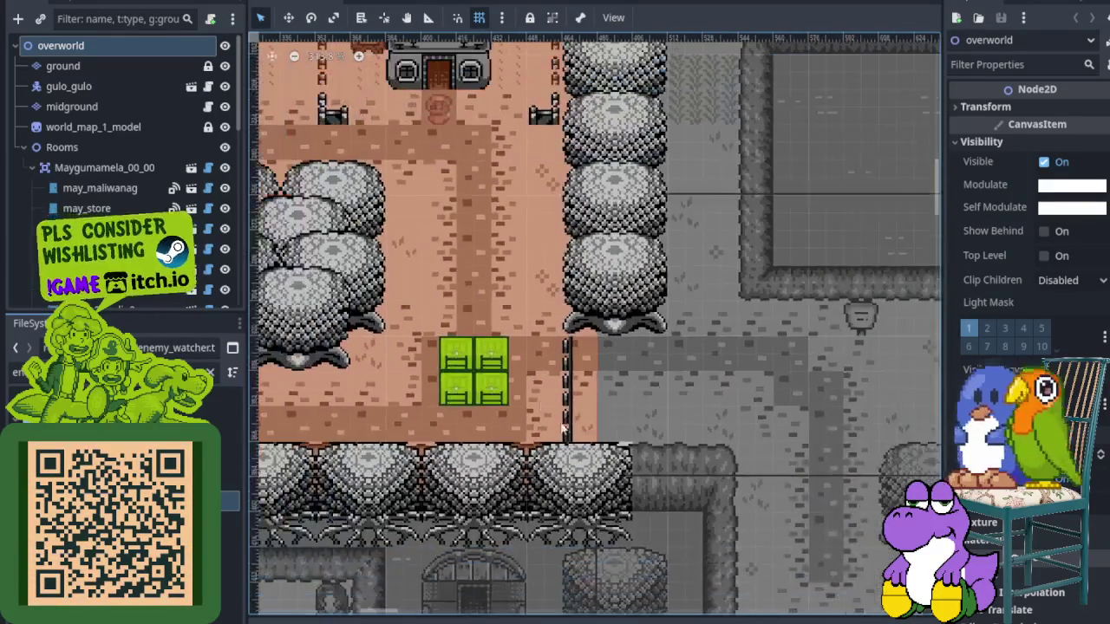
scroll(607, 442, down, 2)
scroll(693, 477, down, 1)
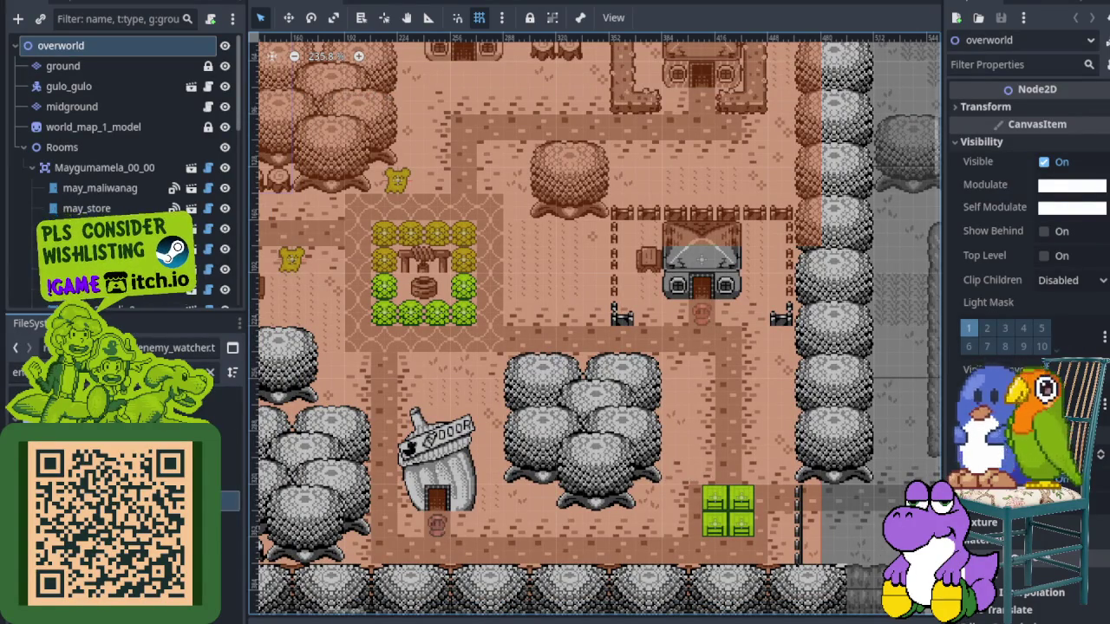
scroll(369, 402, left, 5)
scroll(356, 429, left, 1)
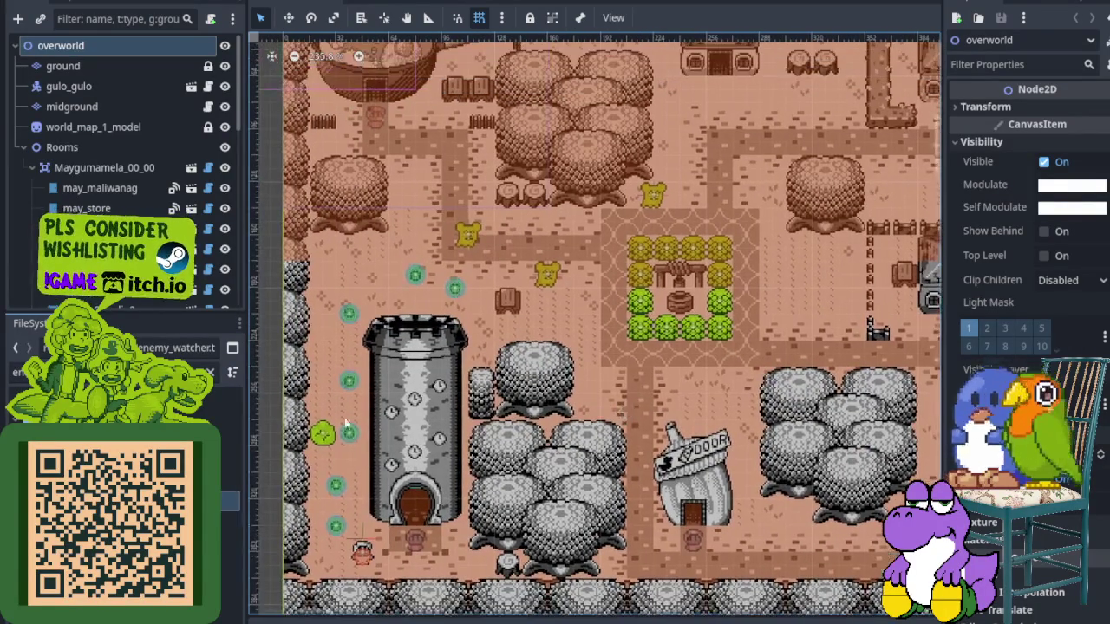
scroll(373, 437, up, 1)
scroll(377, 447, up, 2)
scroll(378, 438, up, 8)
scroll(383, 420, up, 6)
scroll(378, 368, up, 4)
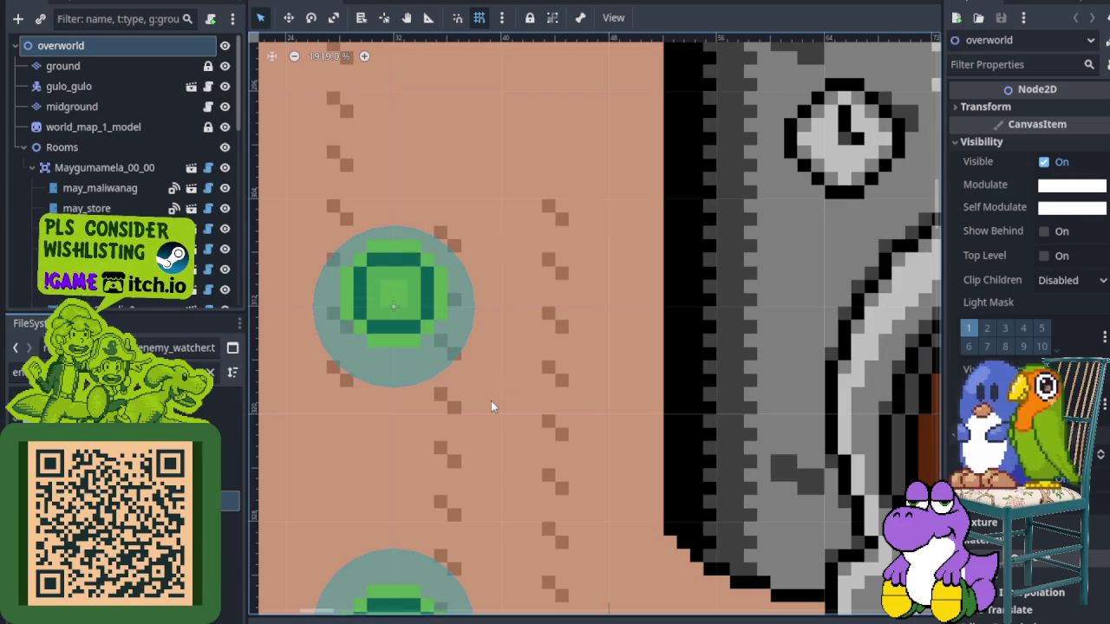
Take a final look at the pickups and save the overworld scene
scroll(481, 400, down, 3)
scroll(481, 400, down, 3)
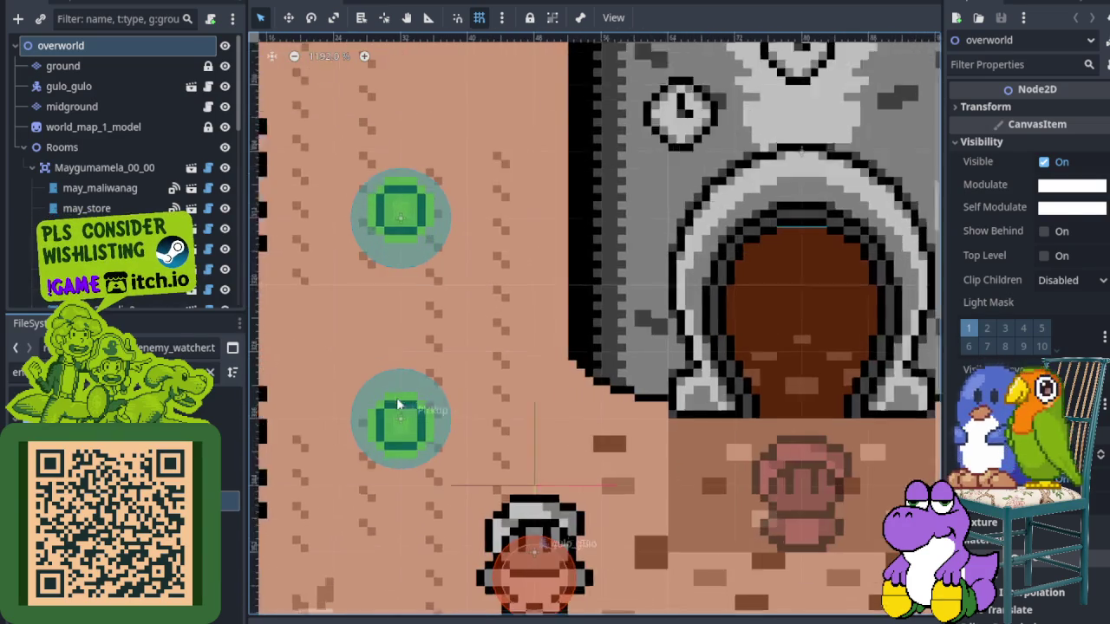
scroll(389, 443, up, 4)
scroll(362, 405, up, 2)
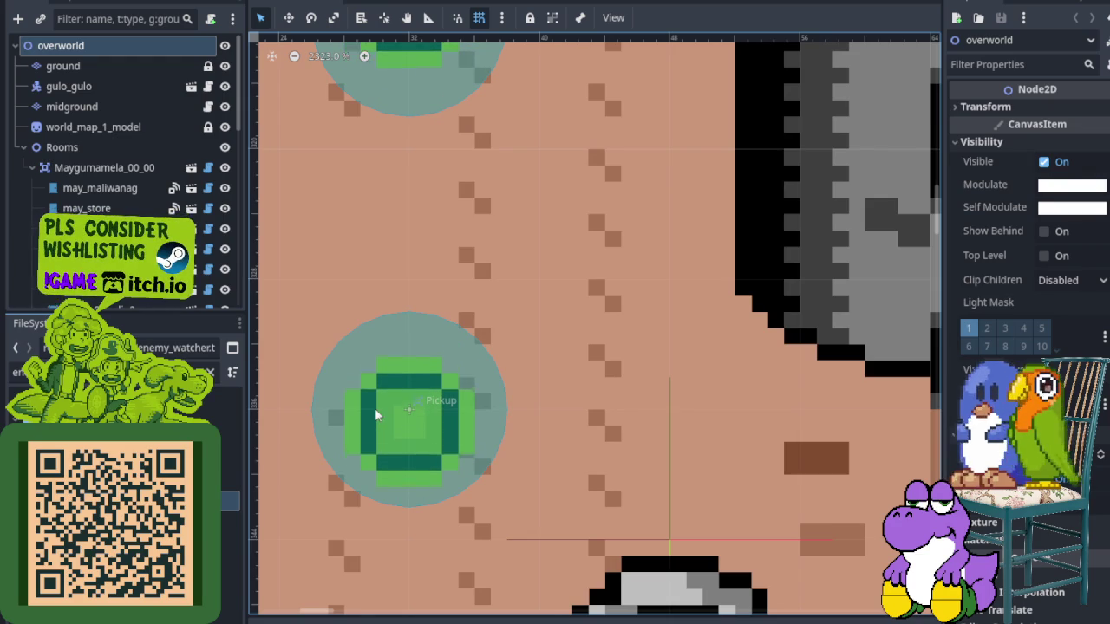
scroll(462, 341, down, 3)
scroll(503, 402, down, 1)
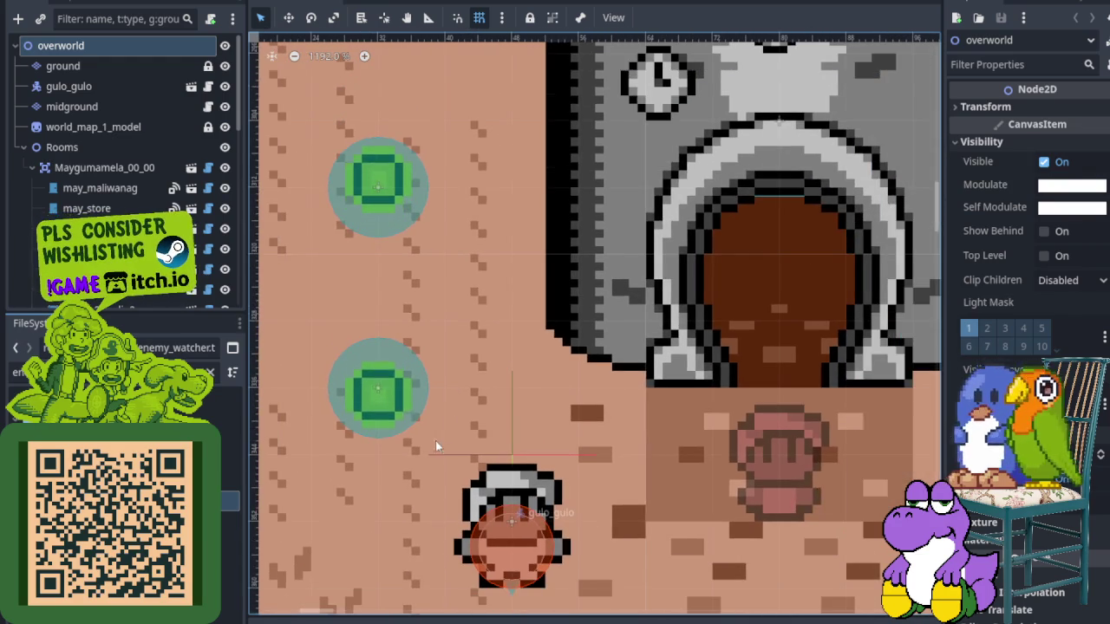
key(ctrl+s)
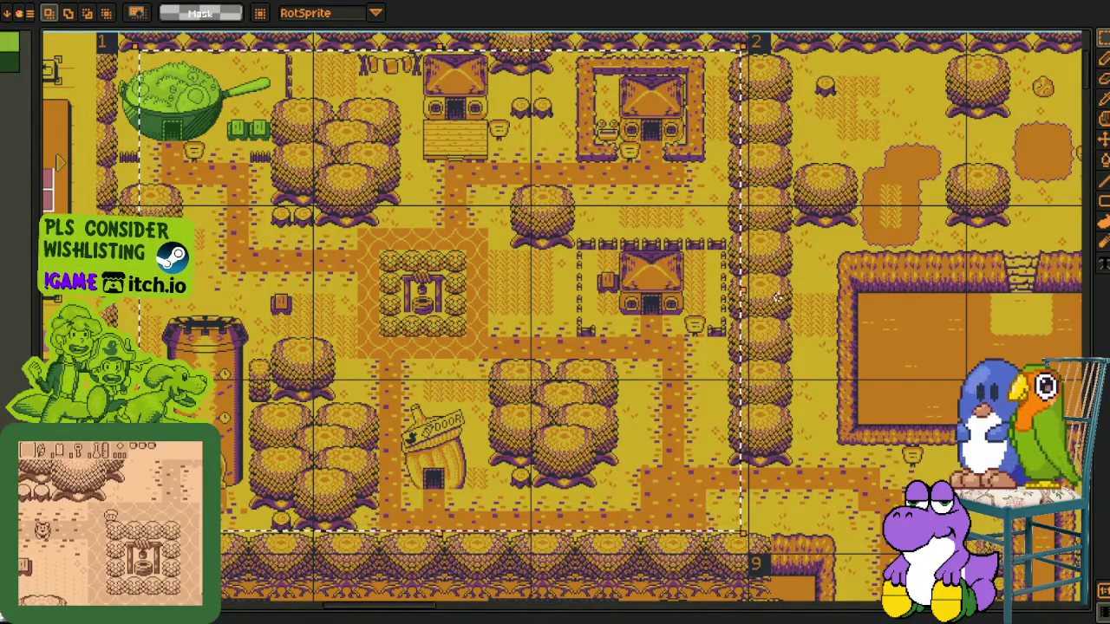
Pan across the overworld map and zoom out to the whole master sprite sheet
scroll(307, 392, down, 3)
drag(590, 360, 312, 240)
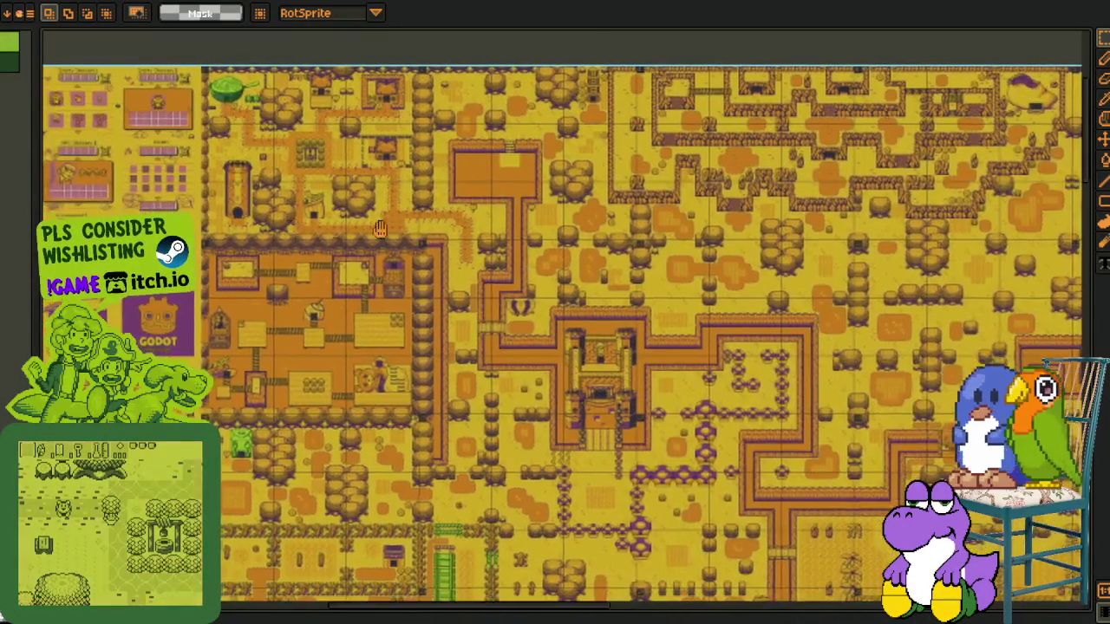
scroll(339, 491, left, 5)
scroll(339, 492, down, 1)
scroll(339, 492, down, 1)
scroll(466, 422, down, 1)
scroll(466, 422, down, 1)
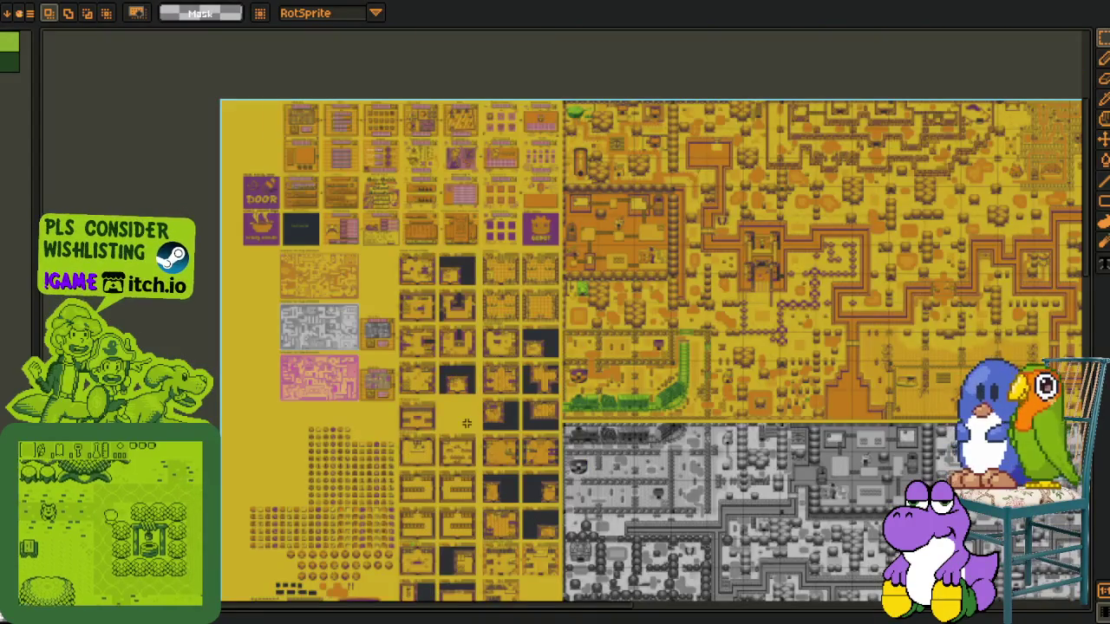
scroll(633, 404, down, 1)
scroll(633, 404, down, 1)
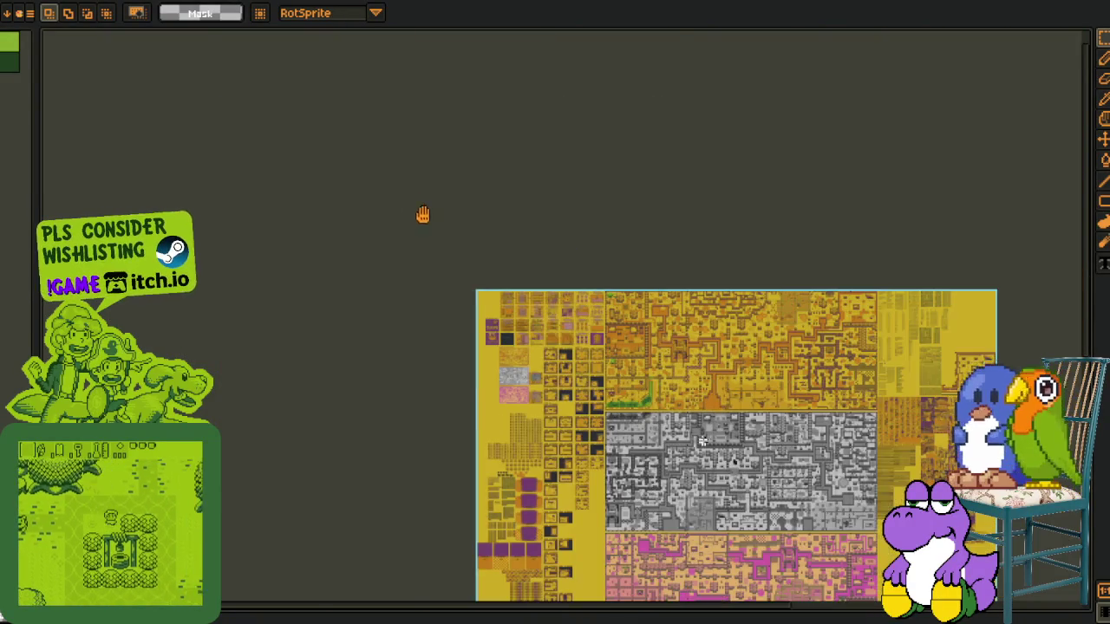
scroll(425, 215, down, 5)
scroll(426, 215, right, 5)
scroll(445, 258, up, 2)
scroll(446, 257, left, 1)
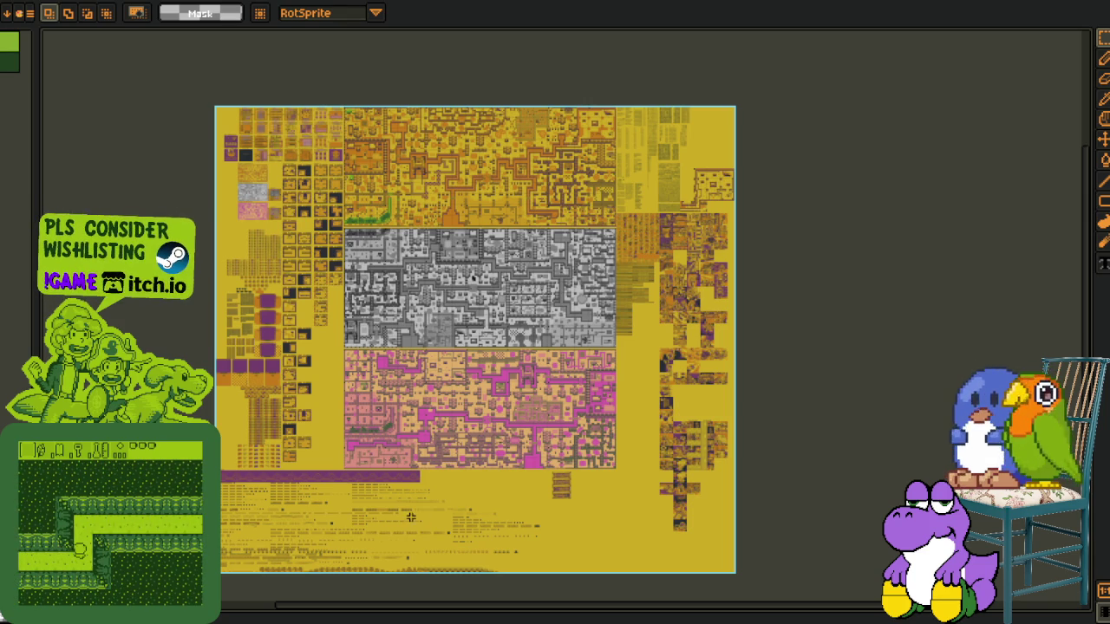
Recentre the sheet and zoom in on the purple Loading Screen duck-hat strip
drag(426, 483, 466, 452)
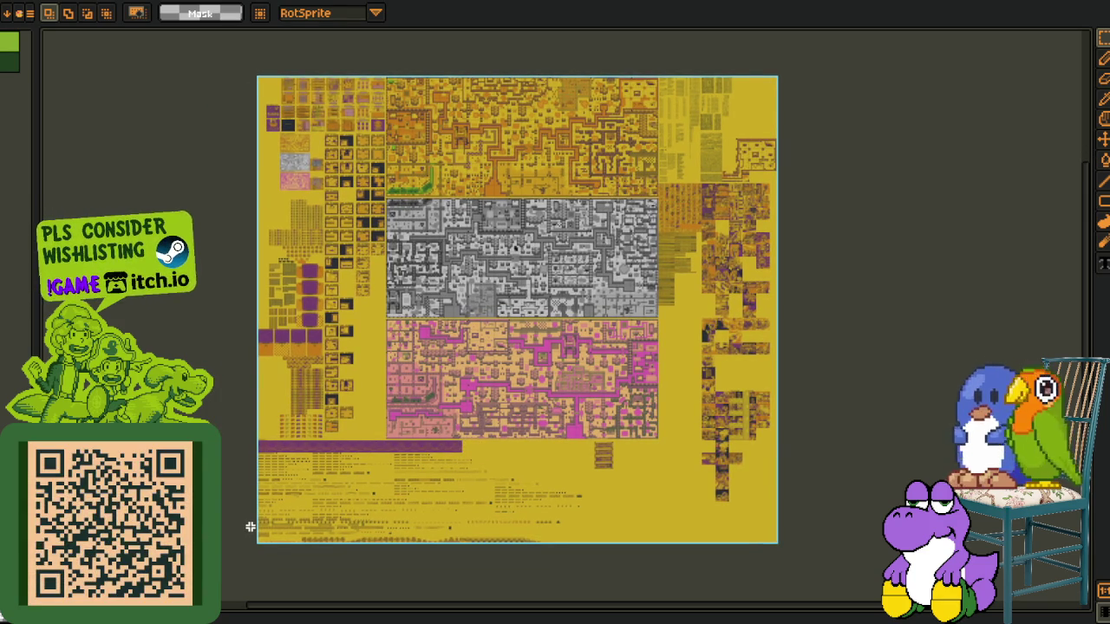
scroll(250, 527, up, 1)
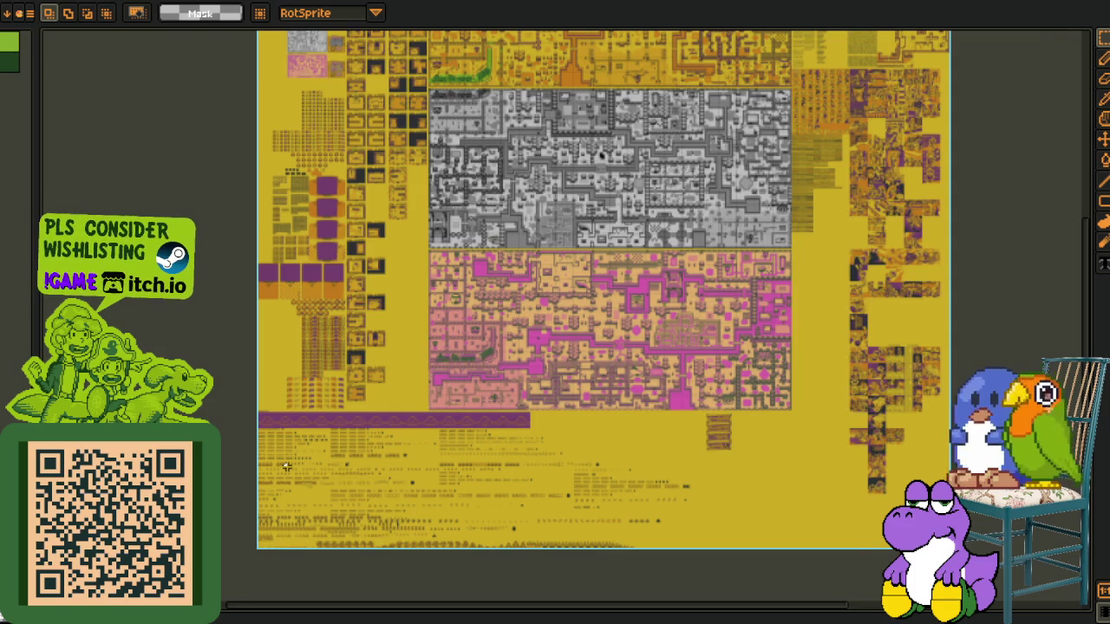
scroll(287, 466, up, 8)
scroll(242, 396, up, 2)
scroll(335, 347, up, 1)
scroll(305, 410, up, 1)
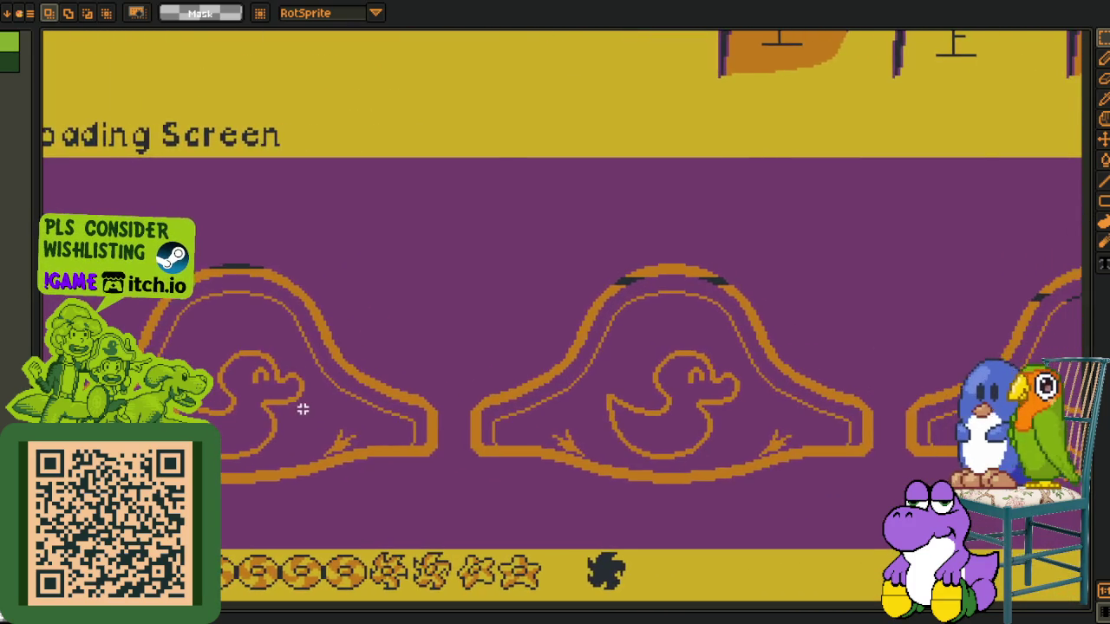
Shift the view past the button sprites and select the first duck-hat sprite
scroll(305, 409, down, 3)
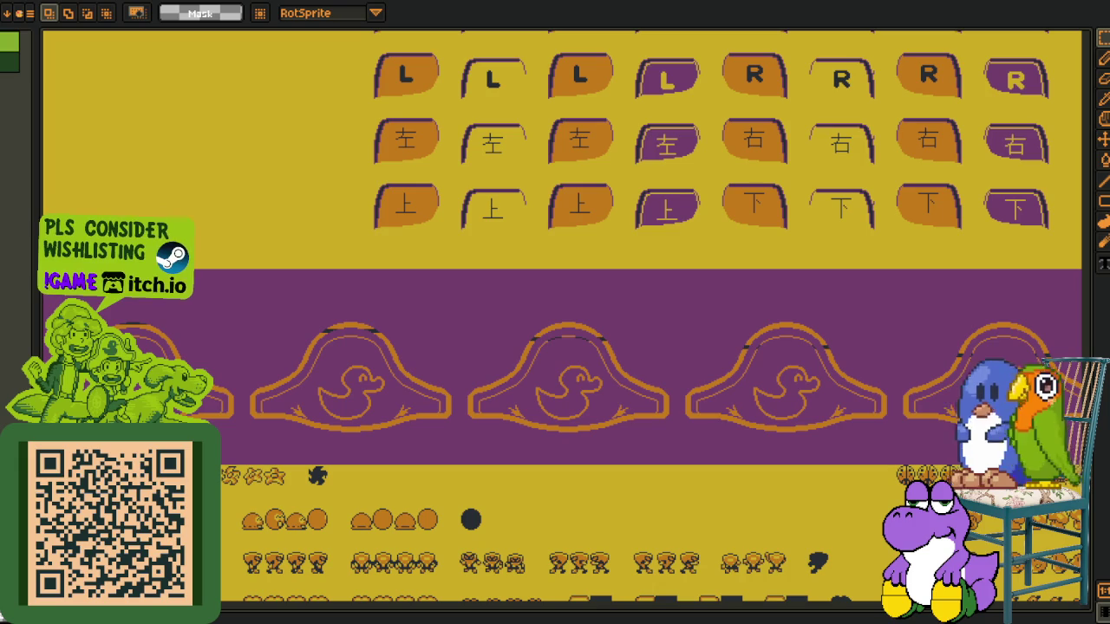
drag(456, 418, 456, 428)
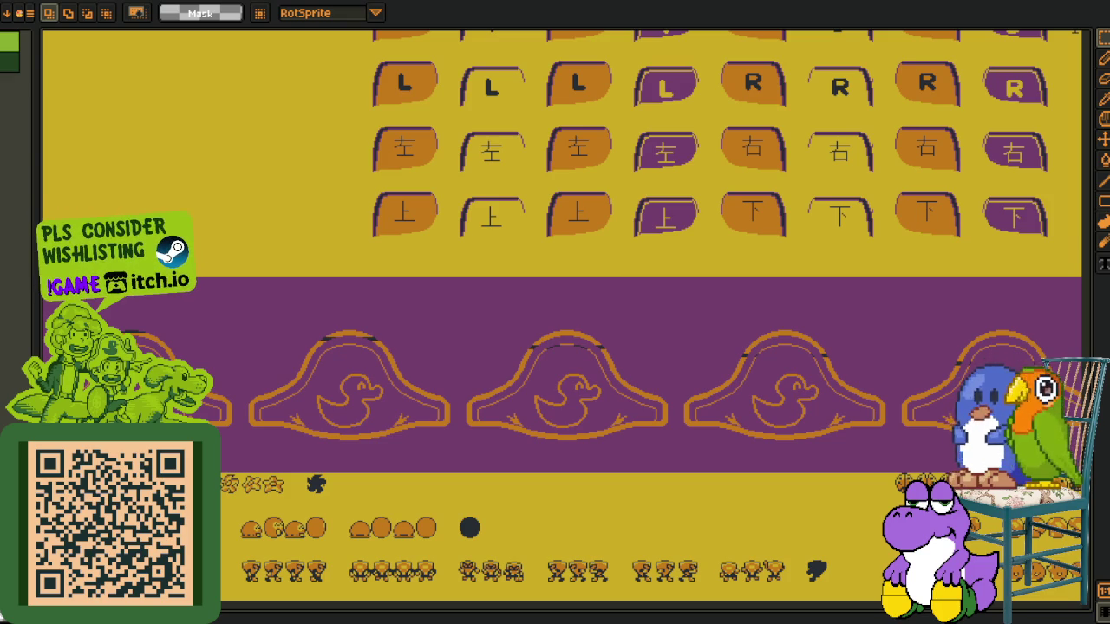
scroll(506, 432, left, 2)
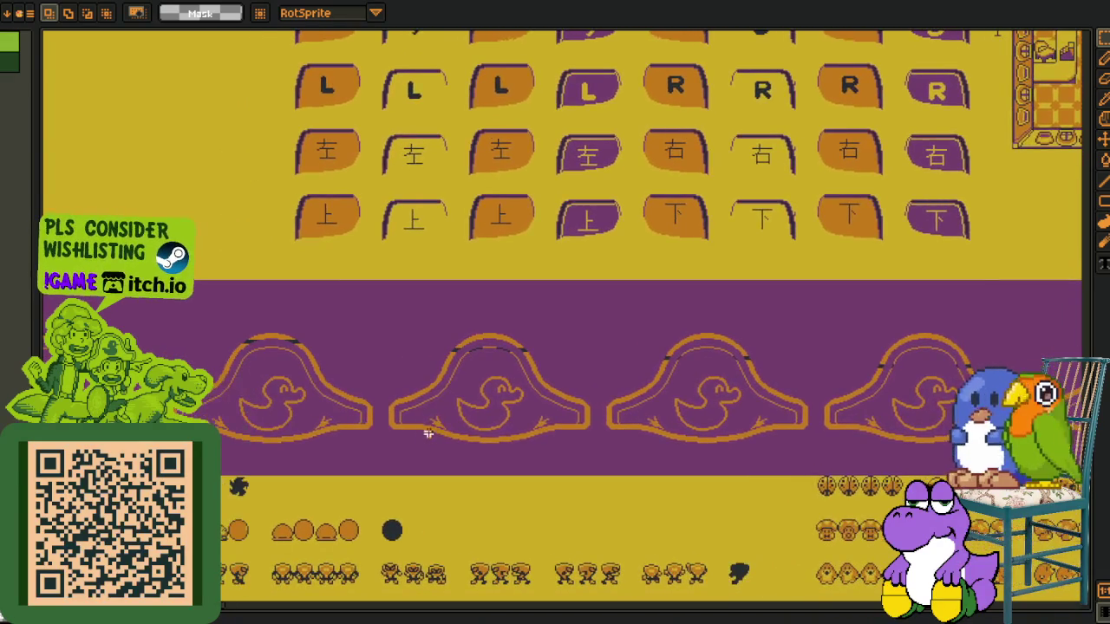
scroll(390, 416, left, 2)
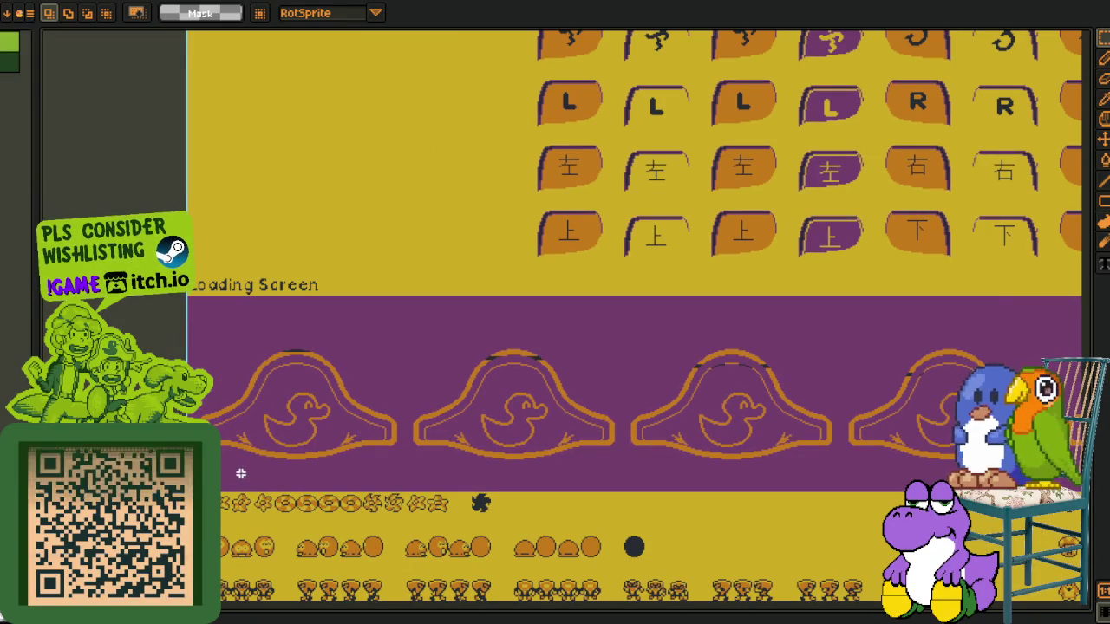
drag(218, 473, 503, 345)
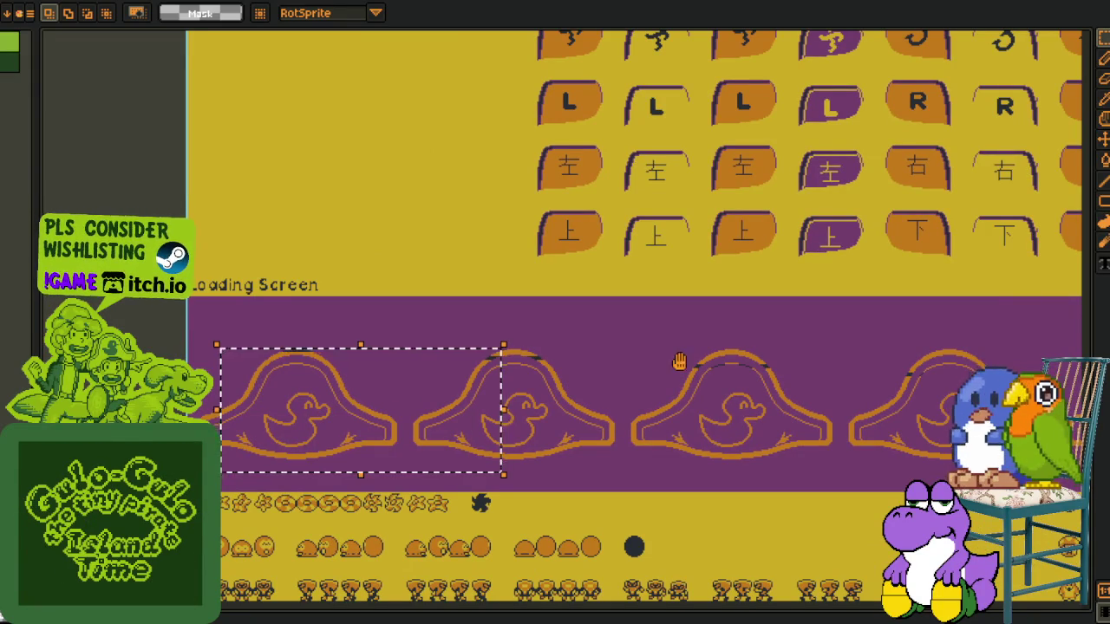
scroll(678, 360, down, 2)
scroll(679, 361, down, 2)
Bring the pink island map into view and select the left hat sprite
drag(658, 373, 527, 364)
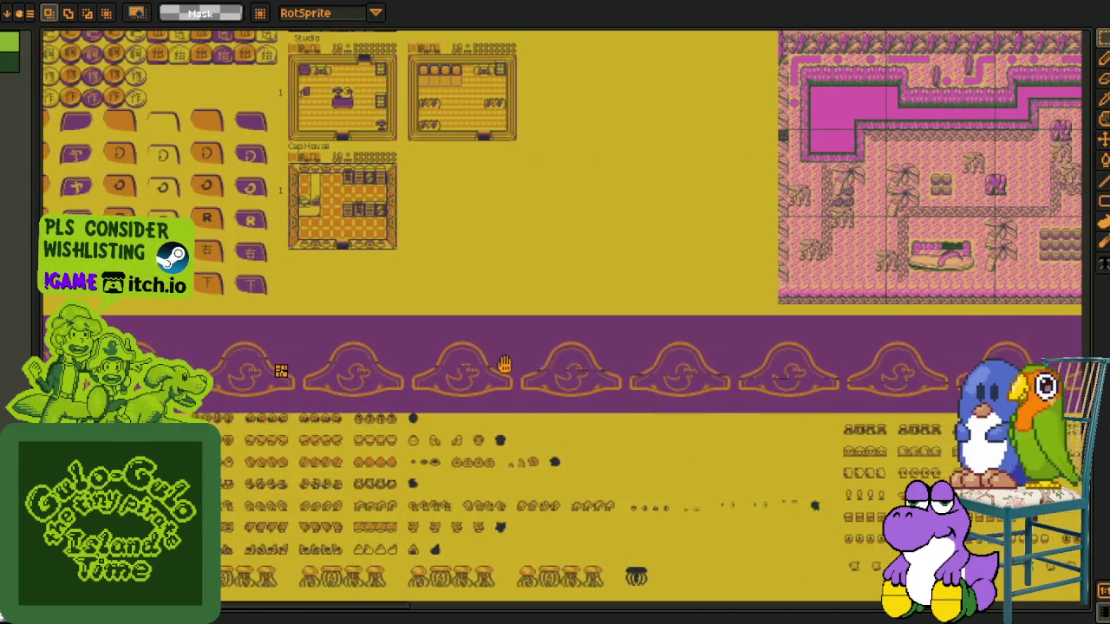
scroll(684, 367, up, 1)
scroll(703, 364, up, 2)
scroll(343, 374, down, 1)
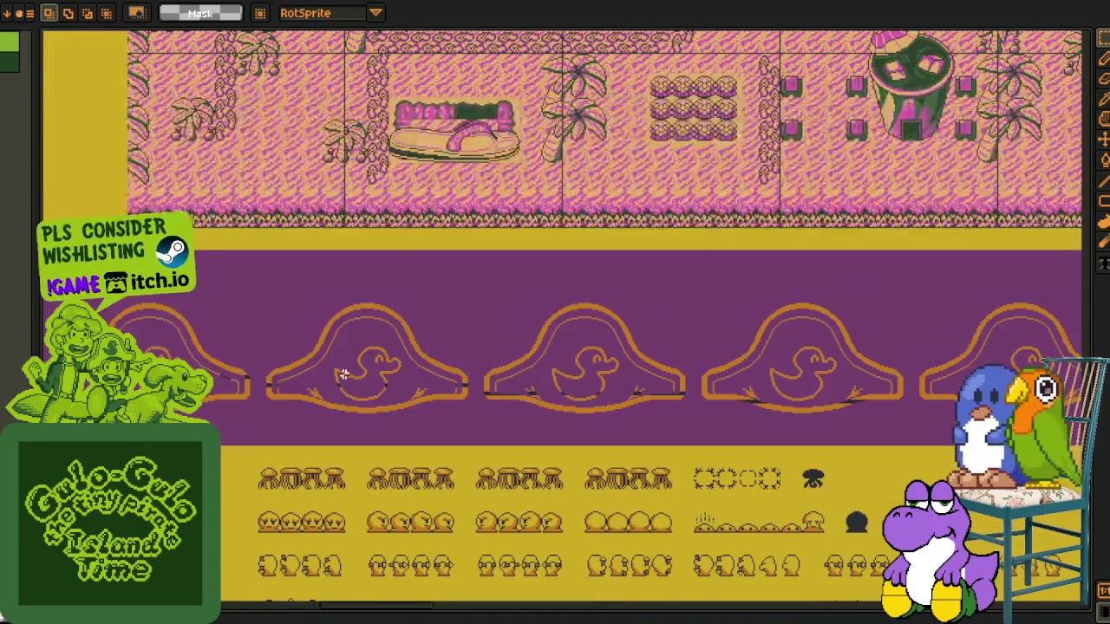
scroll(343, 375, up, 1)
drag(190, 213, 612, 508)
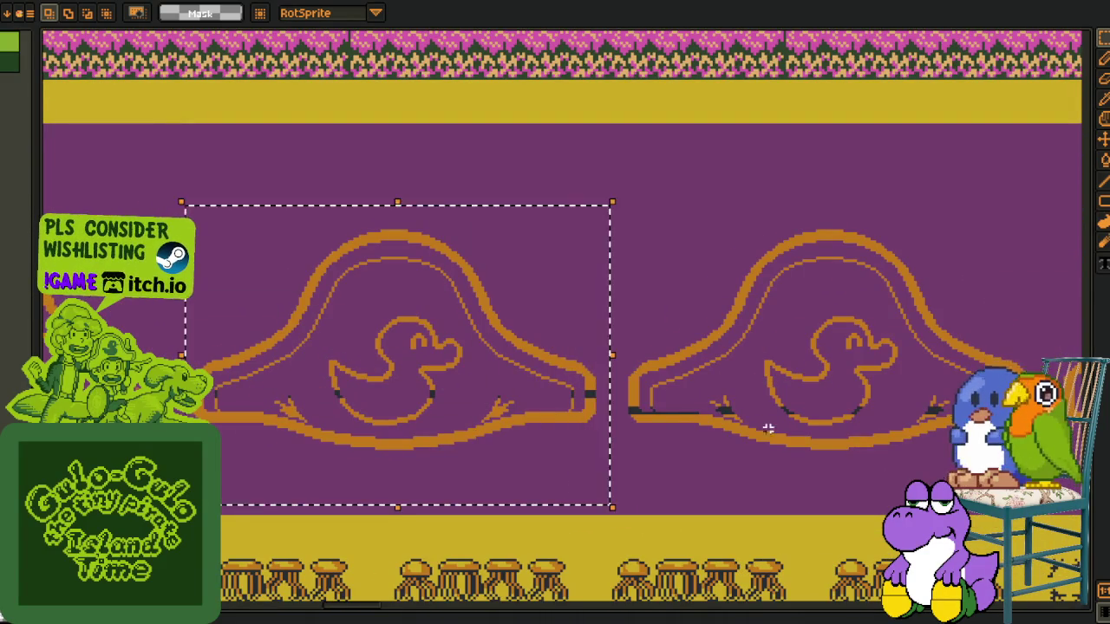
scroll(512, 286, right, 3)
scroll(701, 443, right, 2)
scroll(599, 379, right, 3)
scroll(599, 379, down, 3)
Pan to the lower sprite rows and zoom in on the muscle-man sprites
mouse_move(642, 346)
mouse_down()
mouse_move(813, 212)
mouse_move(1064, 94)
mouse_up()
mouse_move(361, 369)
mouse_down()
mouse_move(453, 328)
mouse_move(537, 325)
mouse_up()
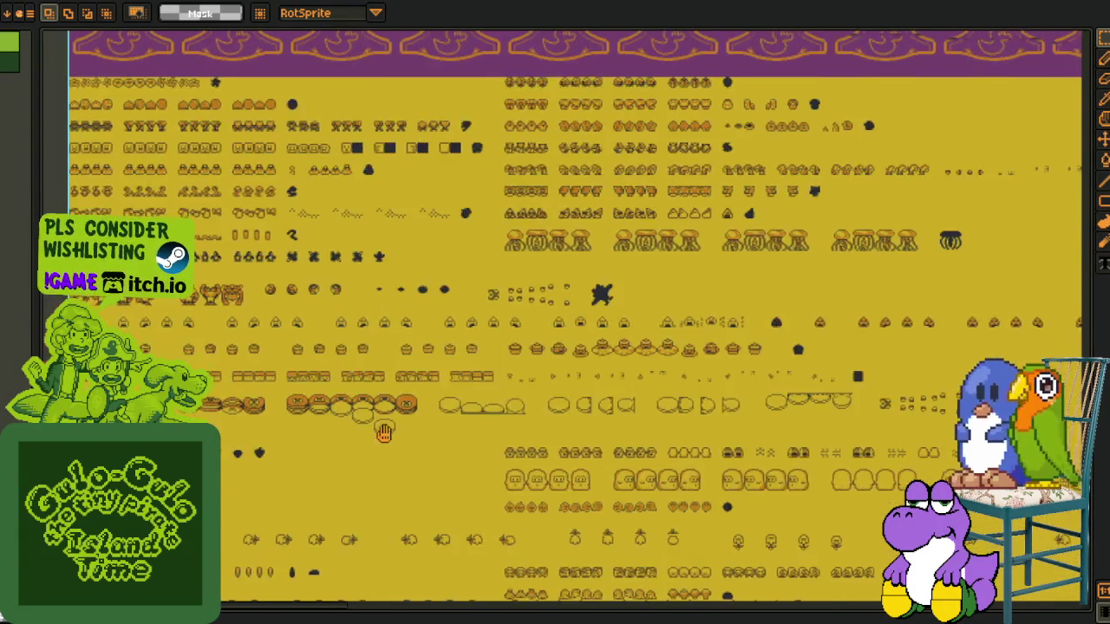
scroll(537, 326, down, 3)
scroll(434, 347, left, 2)
scroll(272, 453, up, 3)
scroll(272, 453, up, 2)
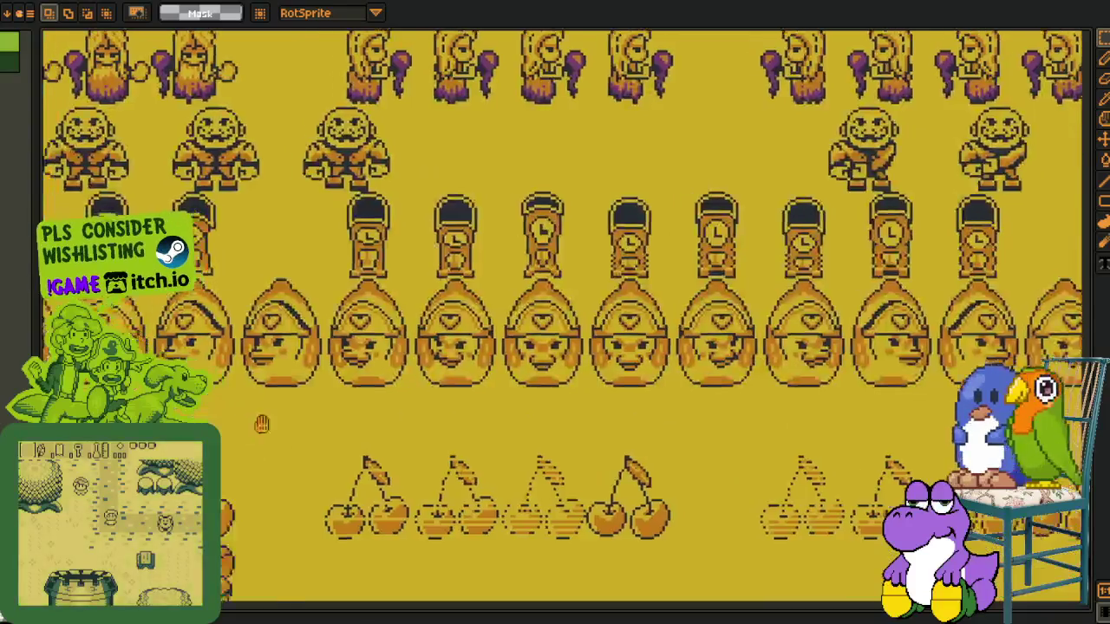
scroll(284, 279, up, 2)
scroll(269, 303, up, 3)
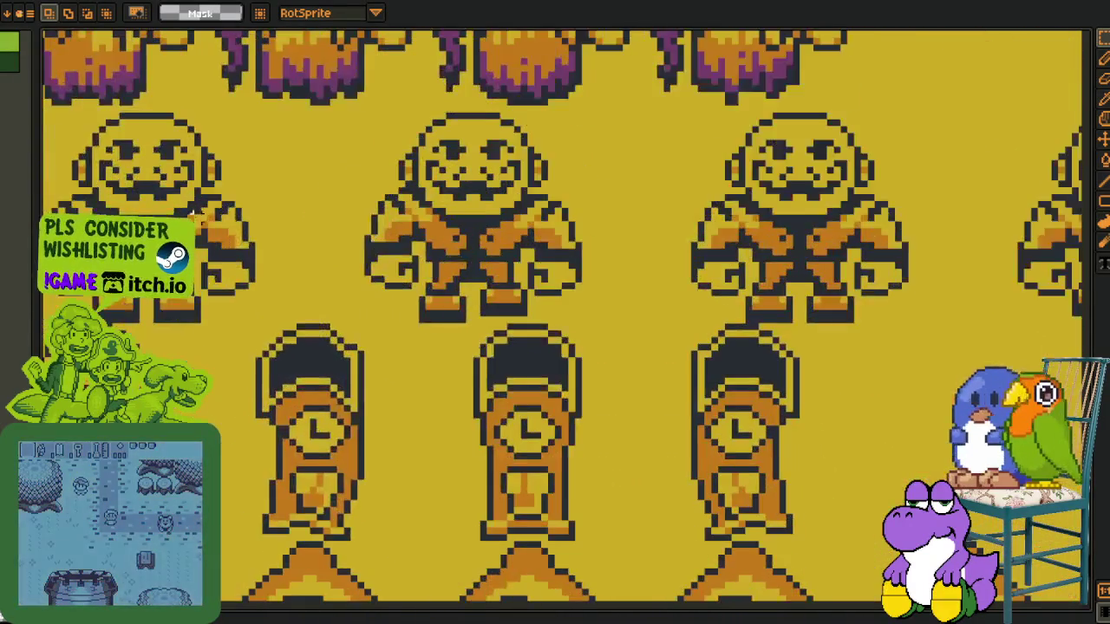
scroll(260, 325, up, 2)
scroll(260, 325, down, 1)
scroll(260, 325, up, 3)
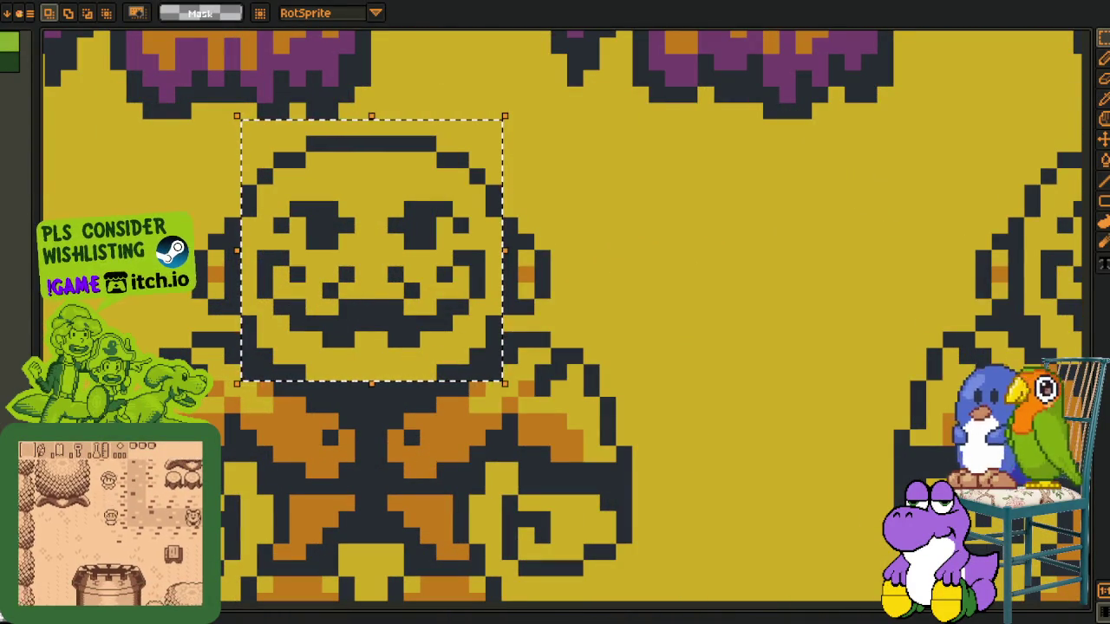
Zoom out to show the pink town map above the duck-hat band
scroll(808, 364, down, 3)
scroll(809, 364, down, 3)
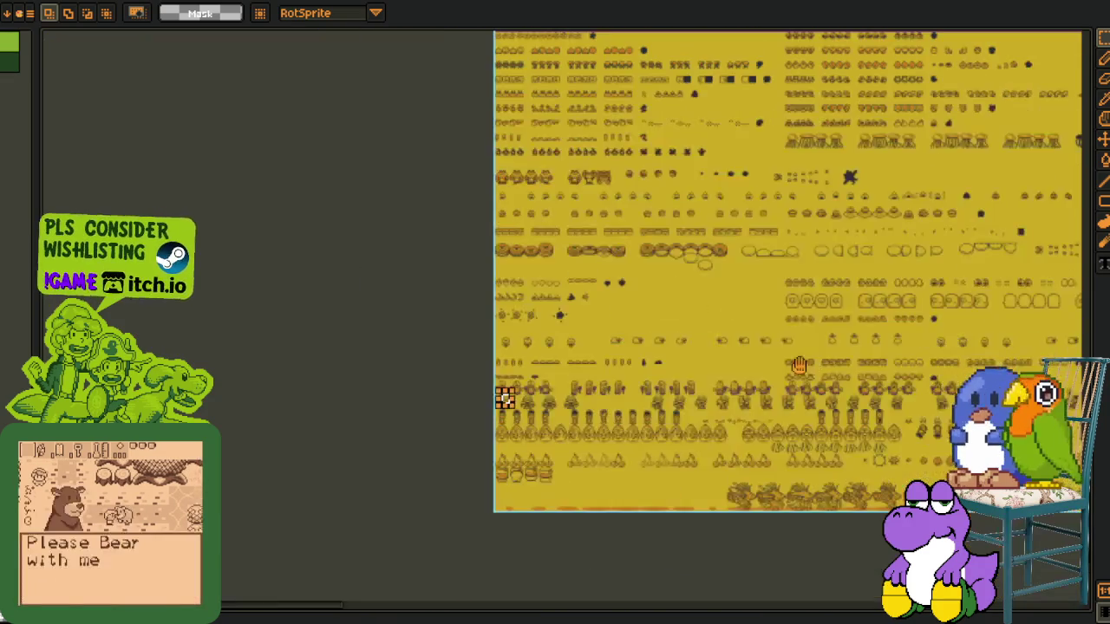
scroll(440, 430, up, 2)
scroll(485, 438, up, 5)
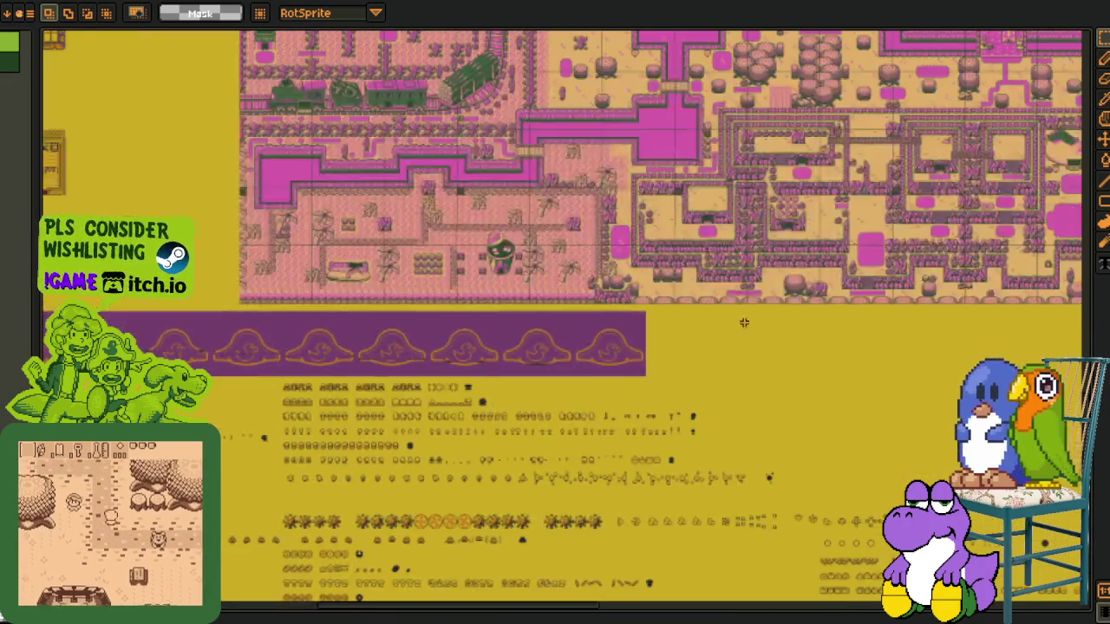
Scroll around the pink town map to examine its tree tiles
scroll(531, 443, up, 2)
scroll(511, 460, up, 2)
scroll(494, 477, up, 2)
scroll(468, 503, right, 3)
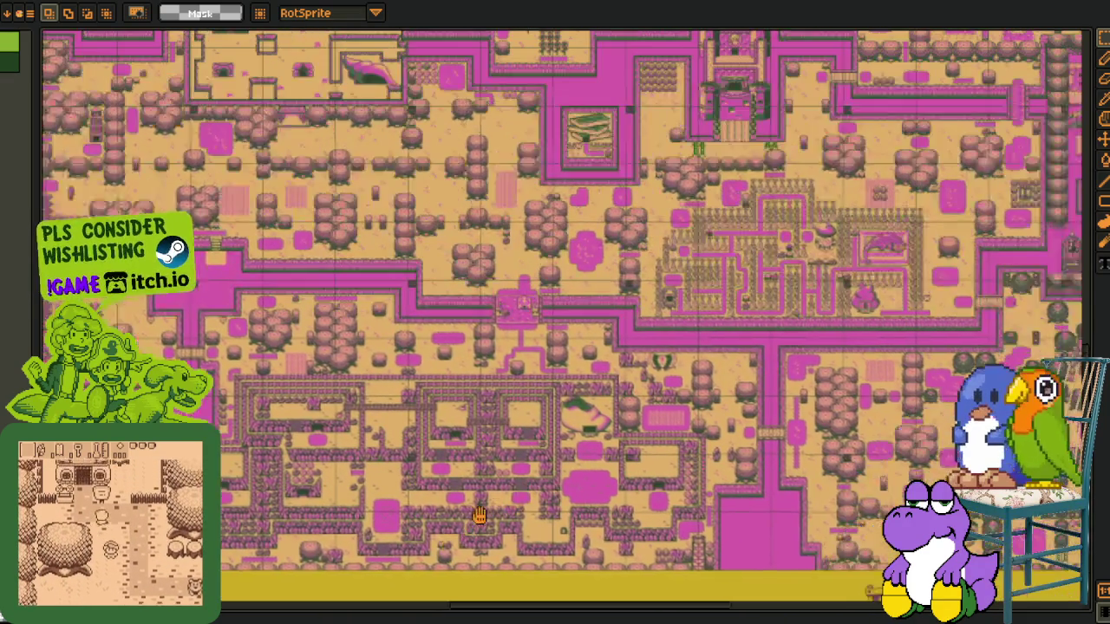
scroll(444, 526, up, 2)
scroll(520, 516, up, 3)
scroll(564, 512, left, 4)
scroll(625, 503, left, 2)
scroll(710, 494, down, 2)
scroll(641, 468, down, 2)
Zoom in on the pink-roofed house for a close look
scroll(538, 447, right, 3)
scroll(433, 424, right, 3)
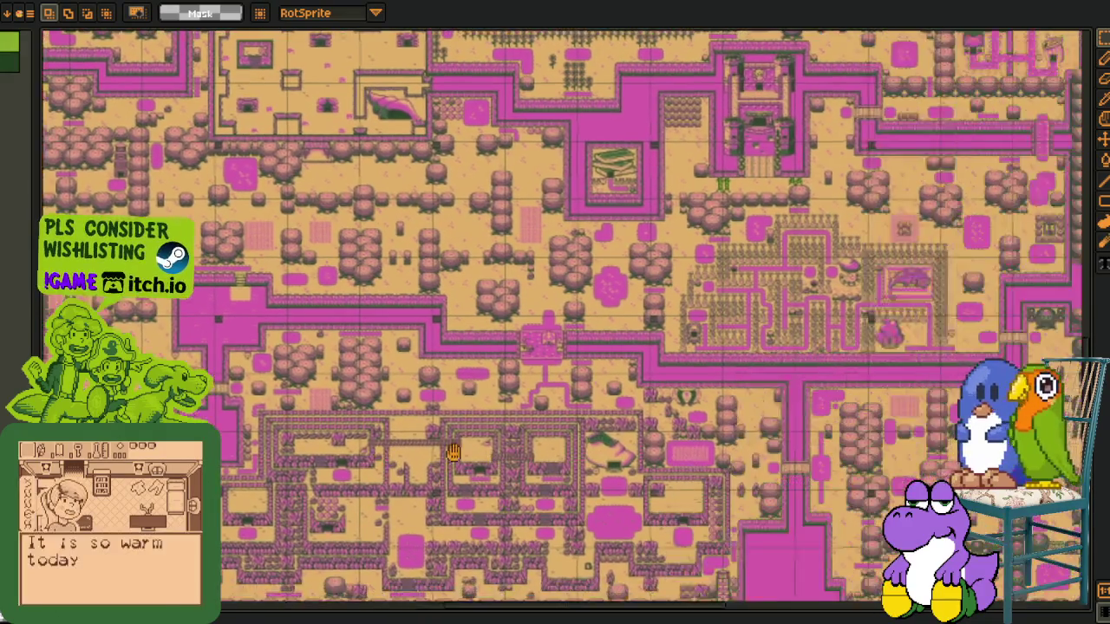
scroll(390, 364, down, 2)
scroll(433, 330, right, 3)
scroll(528, 282, up, 4)
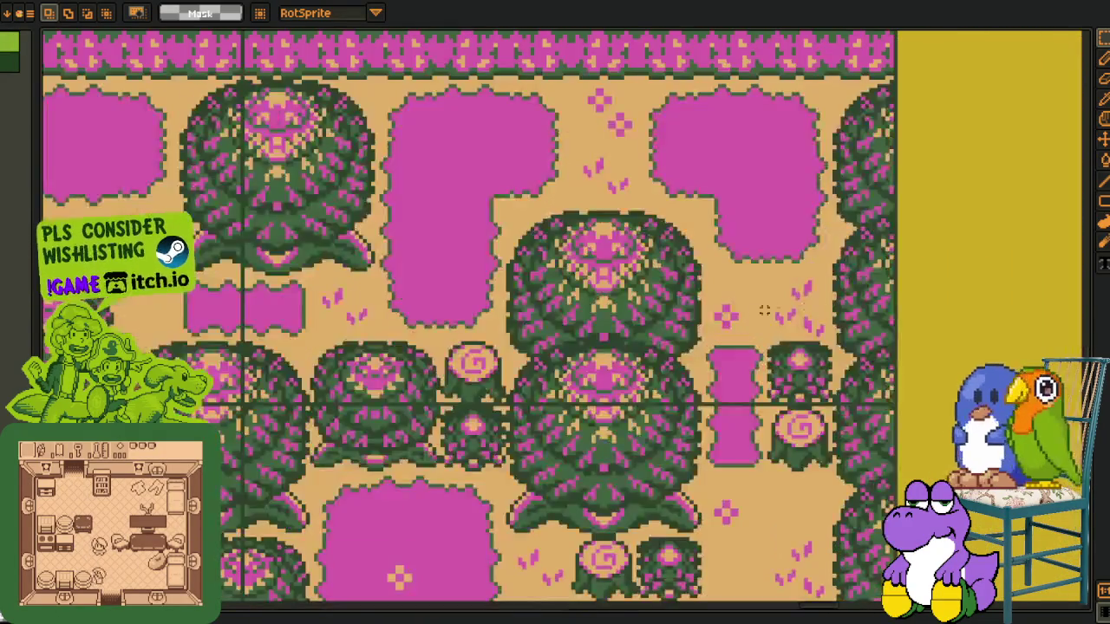
scroll(527, 282, down, 2)
scroll(433, 330, down, 3)
scroll(359, 271, up, 3)
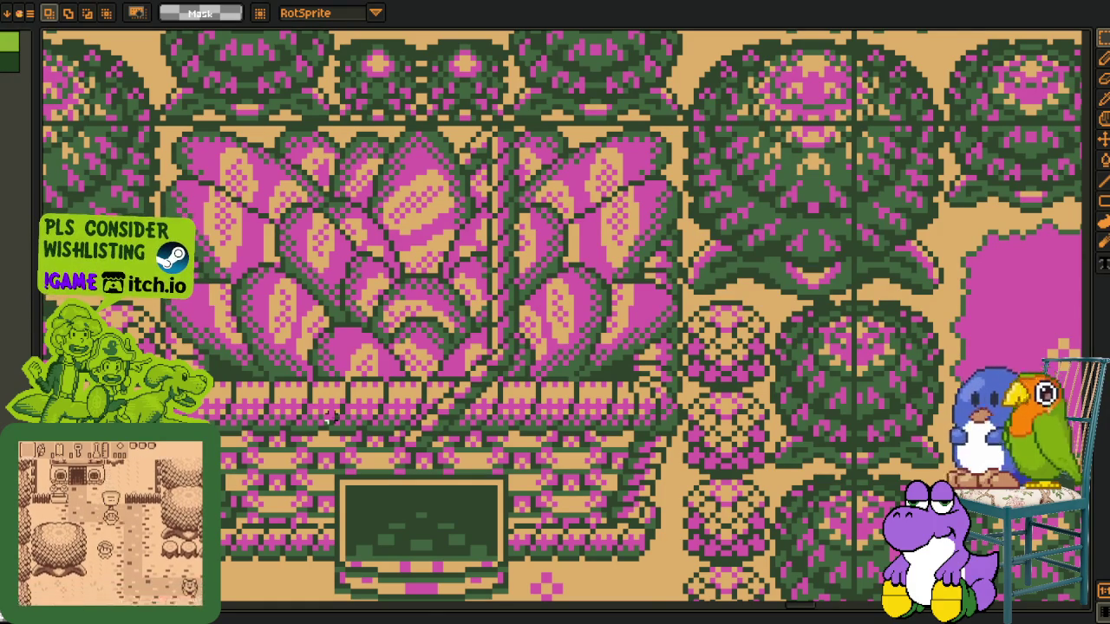
Zoom out and pan down to the ghost, girl and muscle-man sprite rows
scroll(329, 417, down, 3)
scroll(329, 417, down, 2)
scroll(329, 417, up, 1)
mouse_move(52, 598)
mouse_down()
mouse_move(275, 463)
mouse_move(325, 382)
mouse_move(334, 234)
mouse_up()
scroll(334, 234, up, 1)
scroll(334, 234, up, 1)
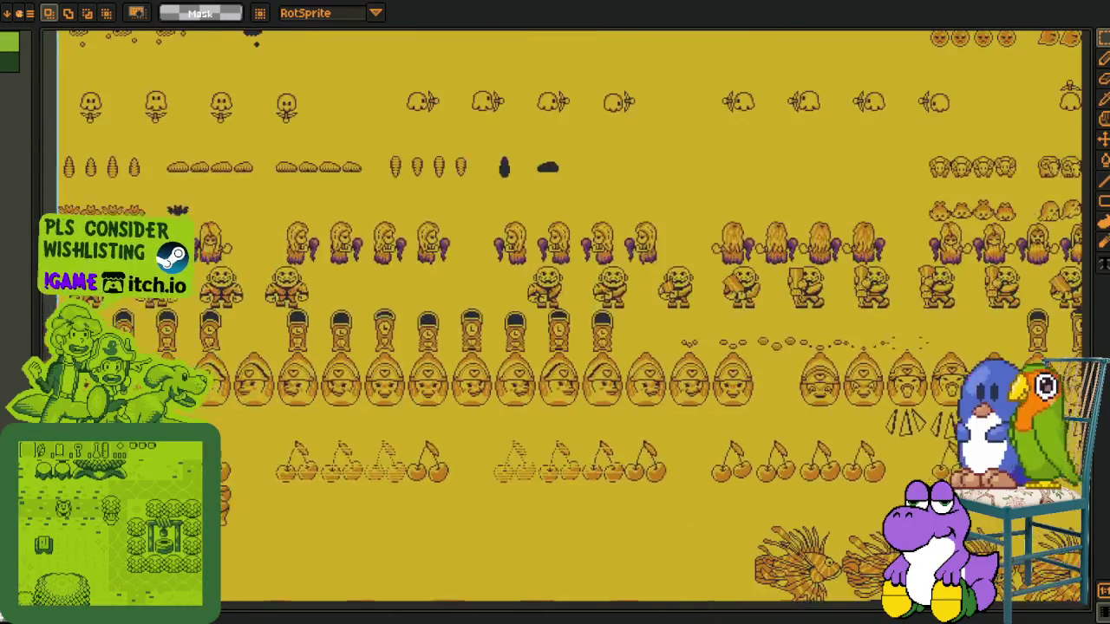
Zoom into the sprite sheet and marquee-select the first long-haired girl sprite
scroll(243, 381, up, 1)
scroll(242, 377, up, 1)
scroll(241, 371, up, 1)
scroll(239, 362, up, 1)
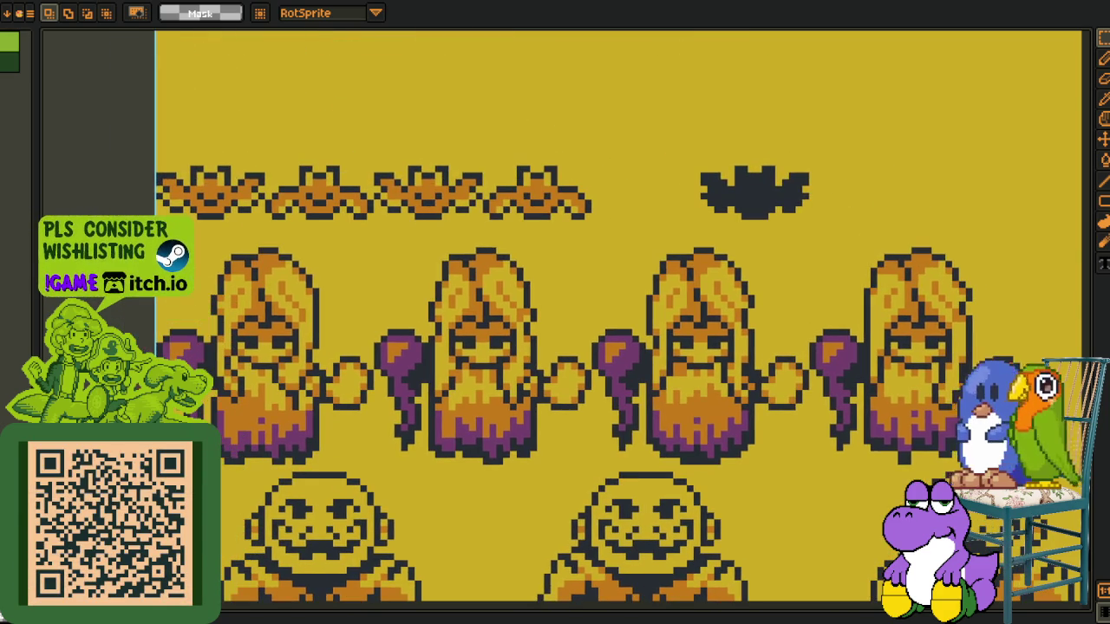
drag(216, 250, 370, 461)
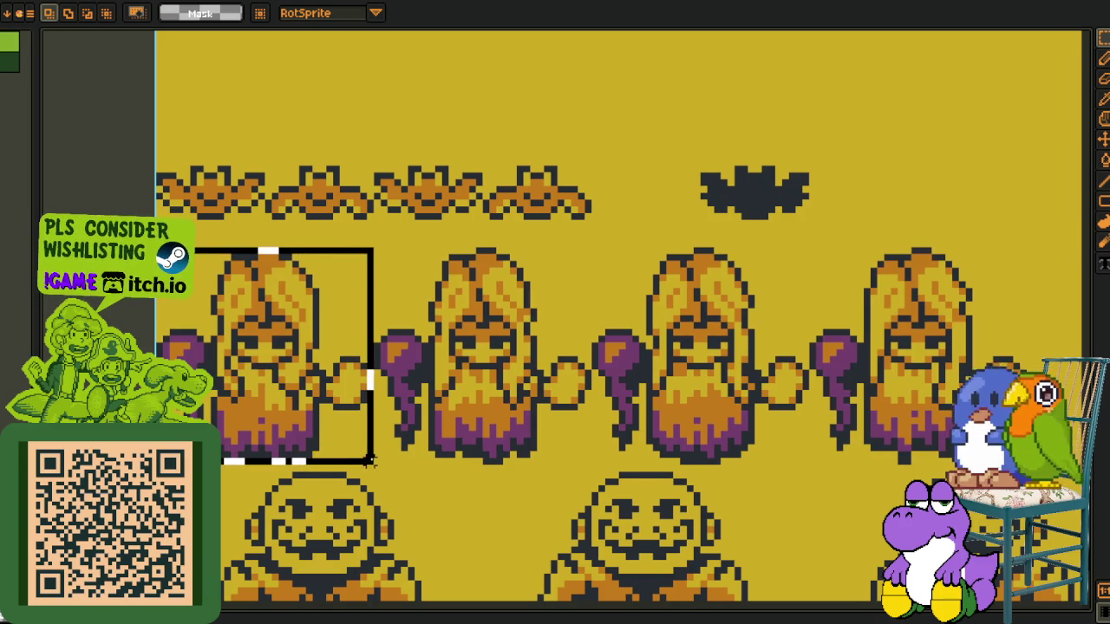
Marquee-select the left clock sprite, then the row of four clock sprites
scroll(370, 462, down, 3)
scroll(347, 390, down, 3)
scroll(261, 260, up, 2)
scroll(208, 210, up, 2)
drag(208, 209, 405, 444)
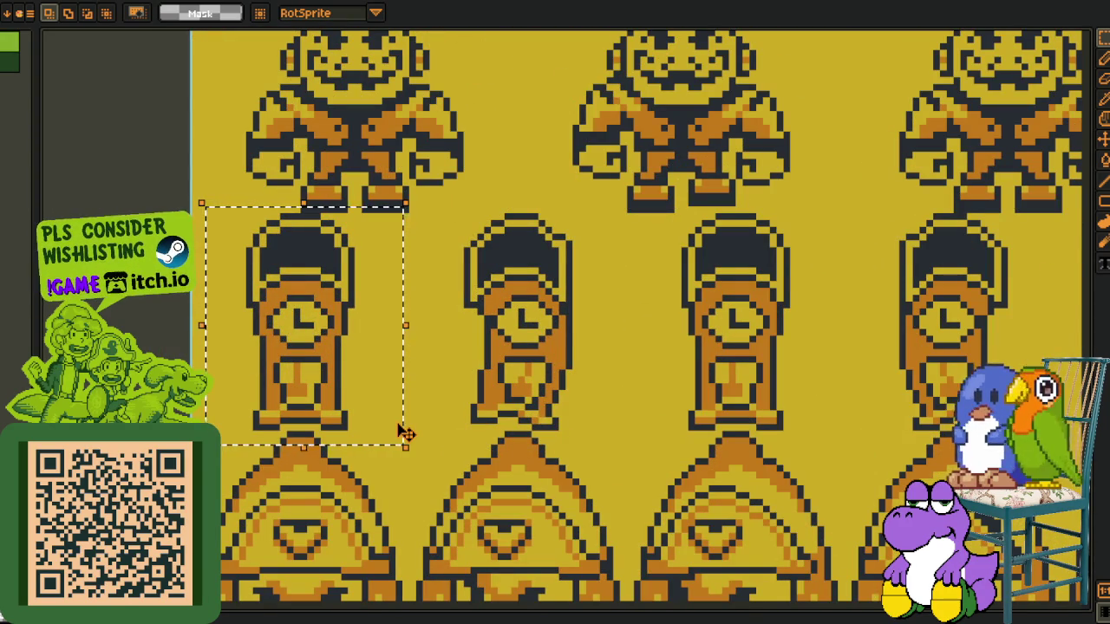
scroll(535, 368, down, 2)
scroll(535, 368, down, 1)
drag(308, 260, 812, 384)
Marquee-select the two leftmost round face sprites, then the area below them
scroll(806, 392, down, 2)
scroll(694, 417, down, 2)
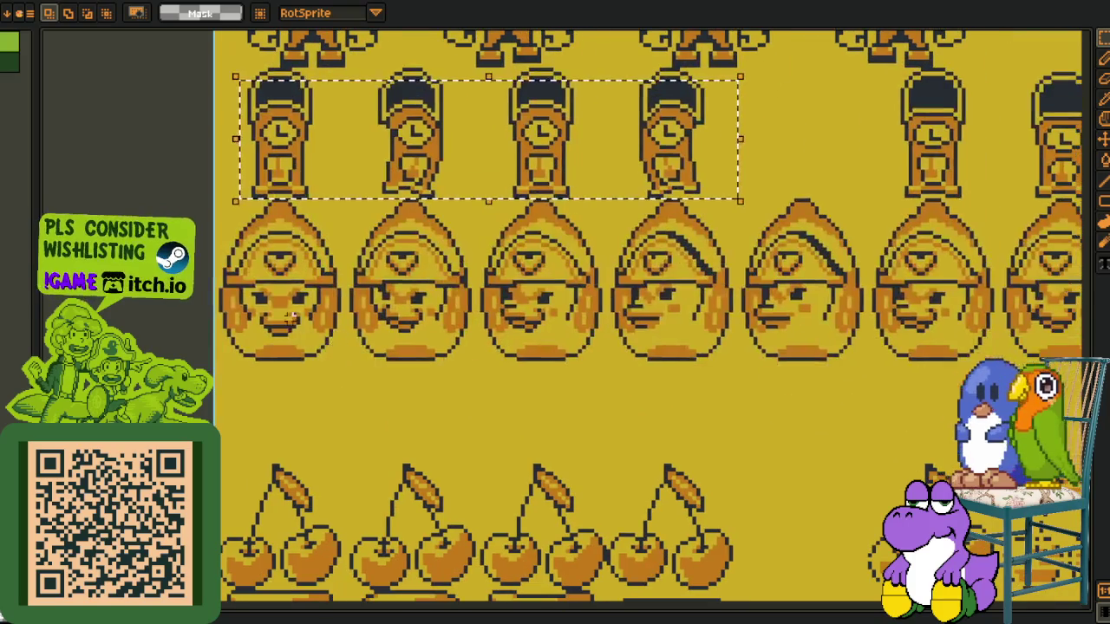
drag(227, 236, 470, 364)
scroll(571, 448, down, 2)
drag(201, 408, 834, 193)
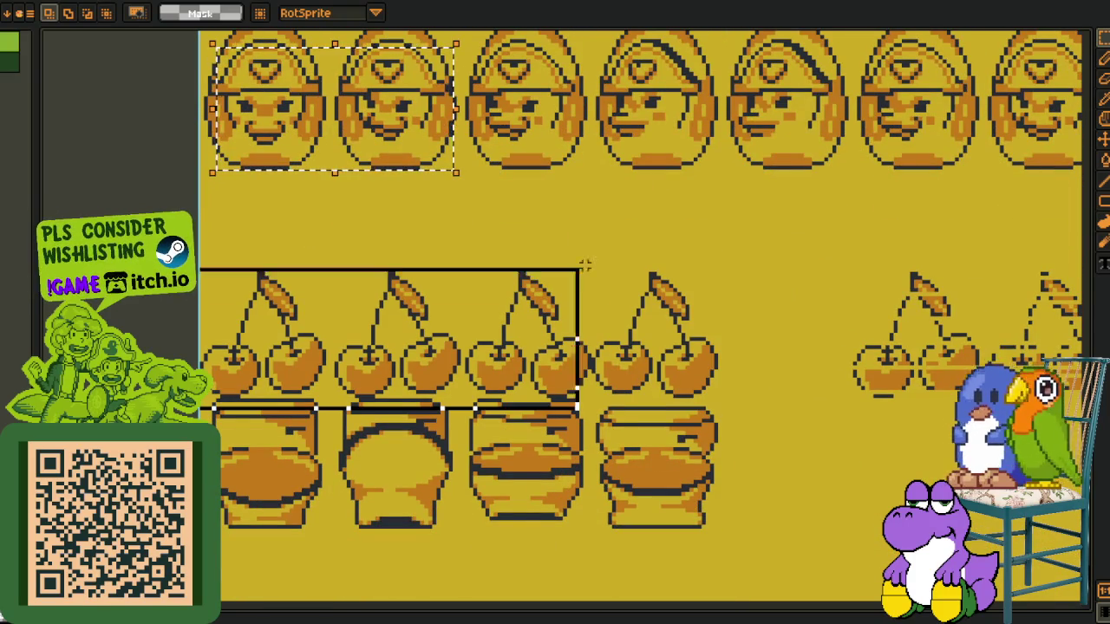
Select the row of pot sprites, clear the selection, and zoom back out
scroll(468, 446, down, 2)
drag(218, 299, 751, 450)
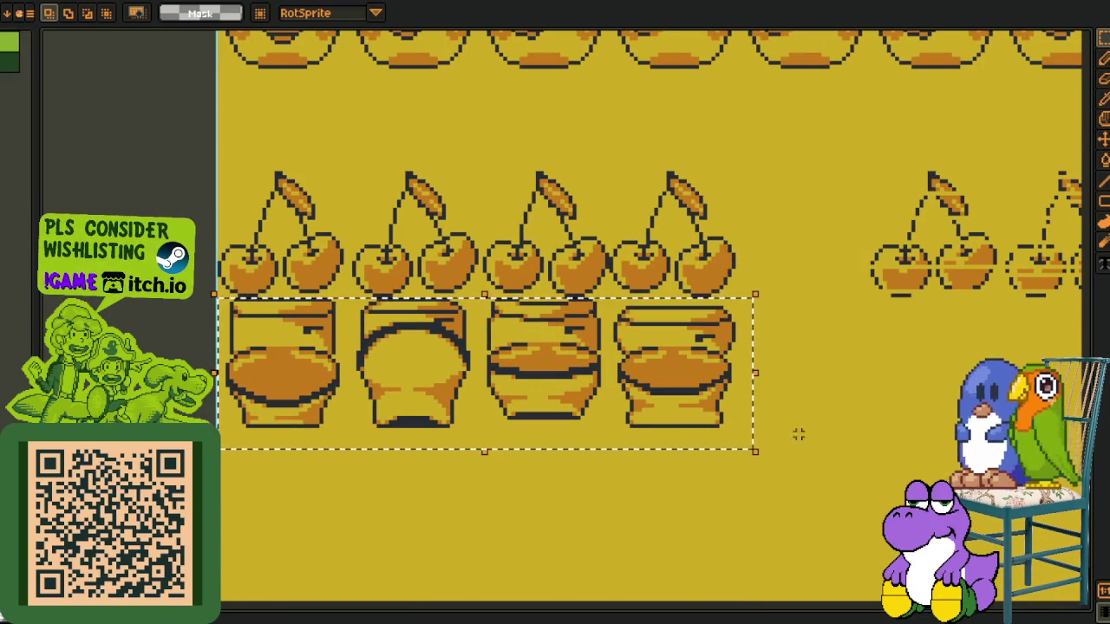
click(896, 430)
scroll(897, 430, down, 5)
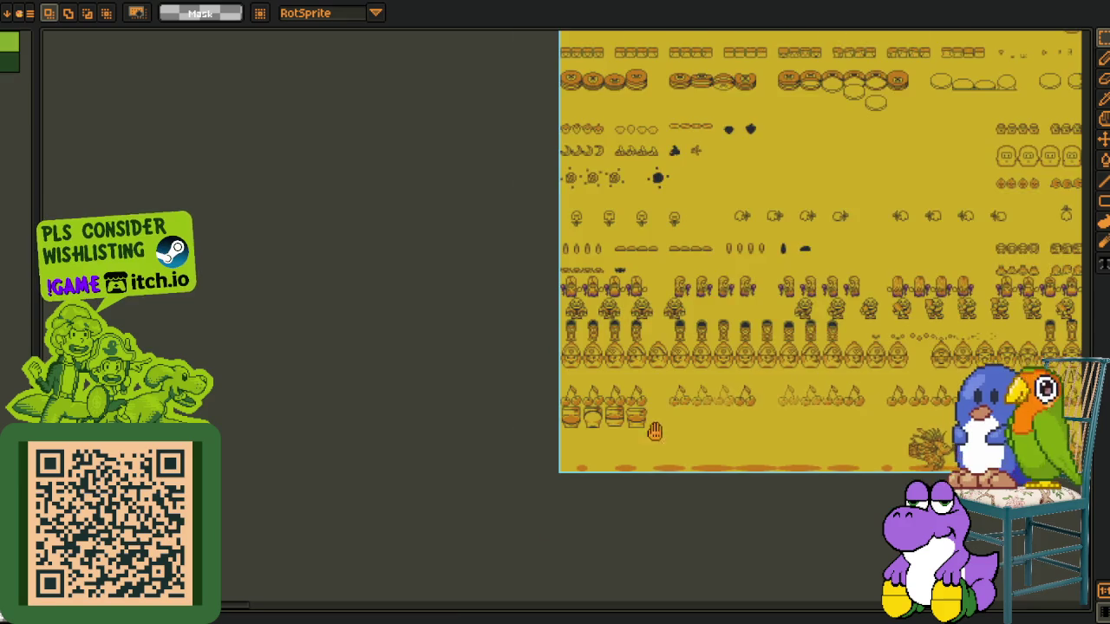
Scroll up from the pink town map past the grey map toward the yellow overworld
scroll(494, 469, up, 2)
scroll(494, 469, up, 5)
scroll(731, 286, right, 8)
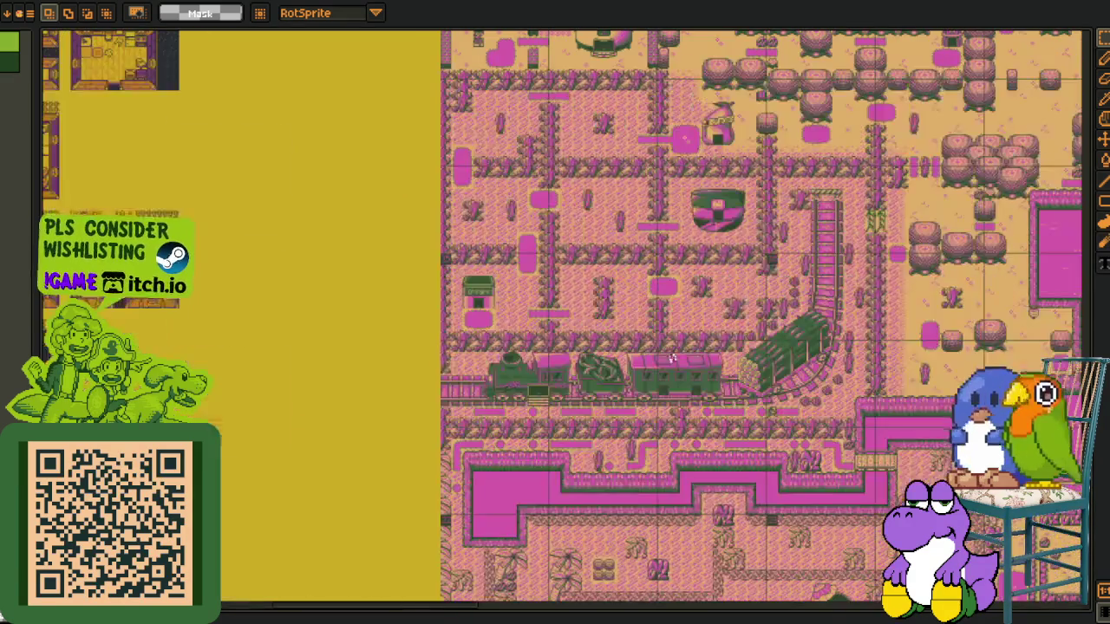
scroll(647, 305, up, 3)
scroll(646, 305, left, 3)
scroll(647, 306, right, 4)
scroll(647, 305, up, 4)
scroll(645, 305, up, 1)
scroll(477, 278, up, 2)
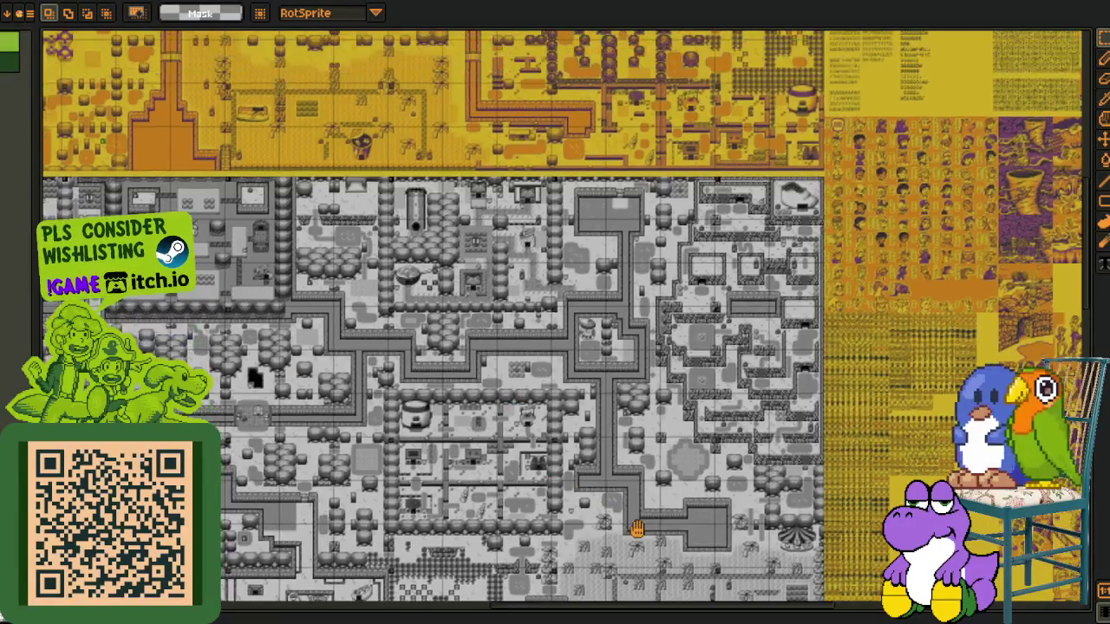
scroll(477, 278, up, 5)
scroll(469, 433, up, 2)
scroll(469, 433, up, 2)
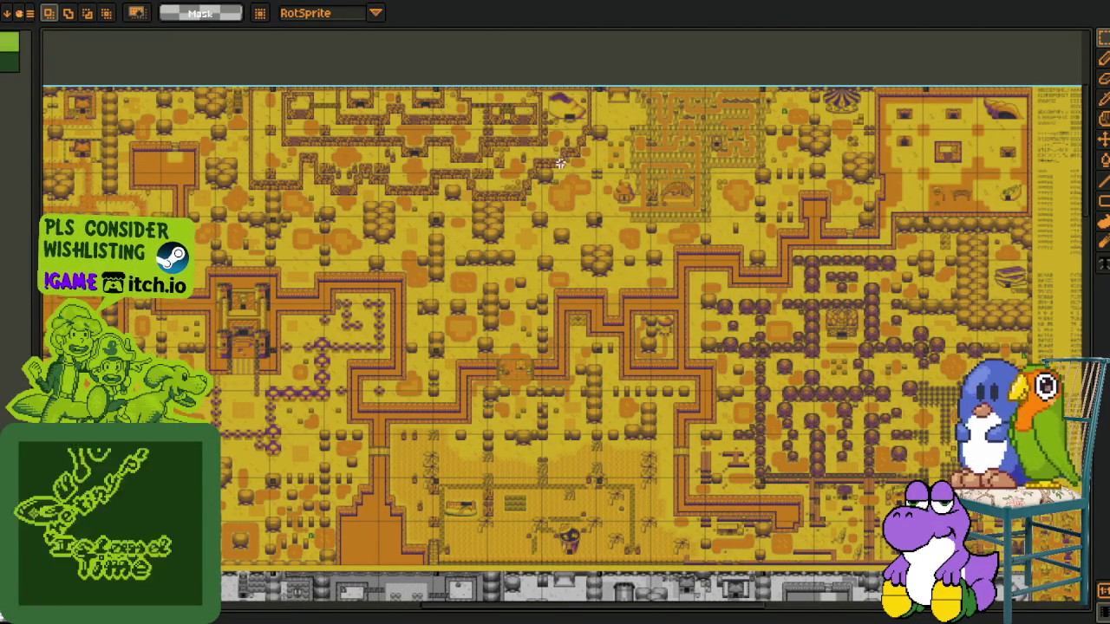
Zoom into the yellow overworld and marquee-select the poop-shaped house
scroll(563, 347, up, 2)
scroll(563, 347, right, 2)
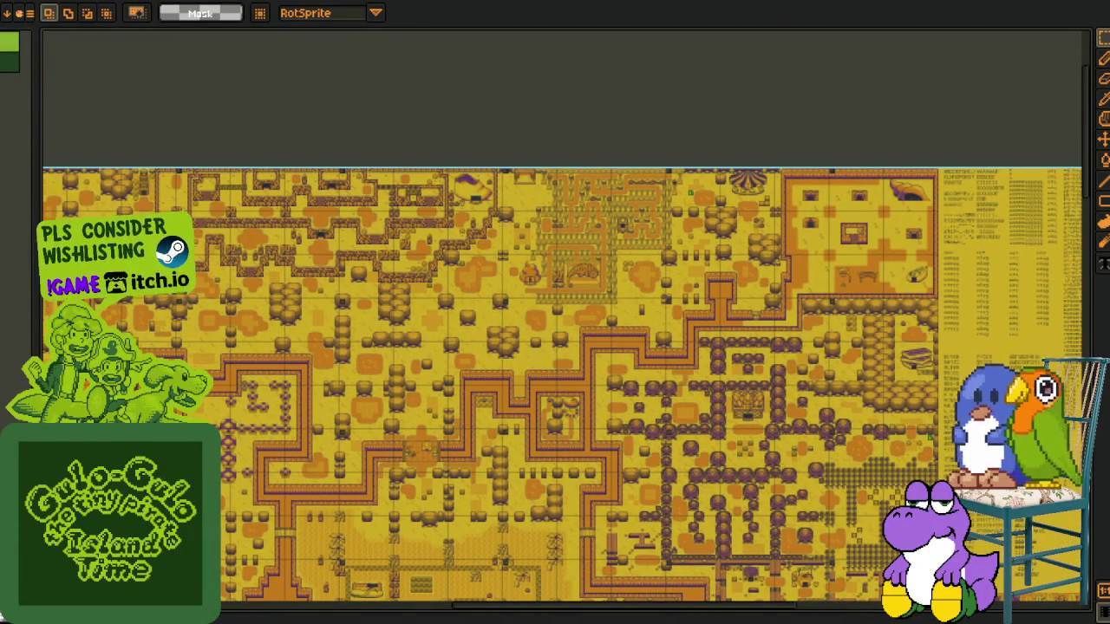
scroll(577, 280, up, 4)
scroll(199, 165, up, 1)
scroll(199, 166, up, 1)
drag(188, 145, 562, 536)
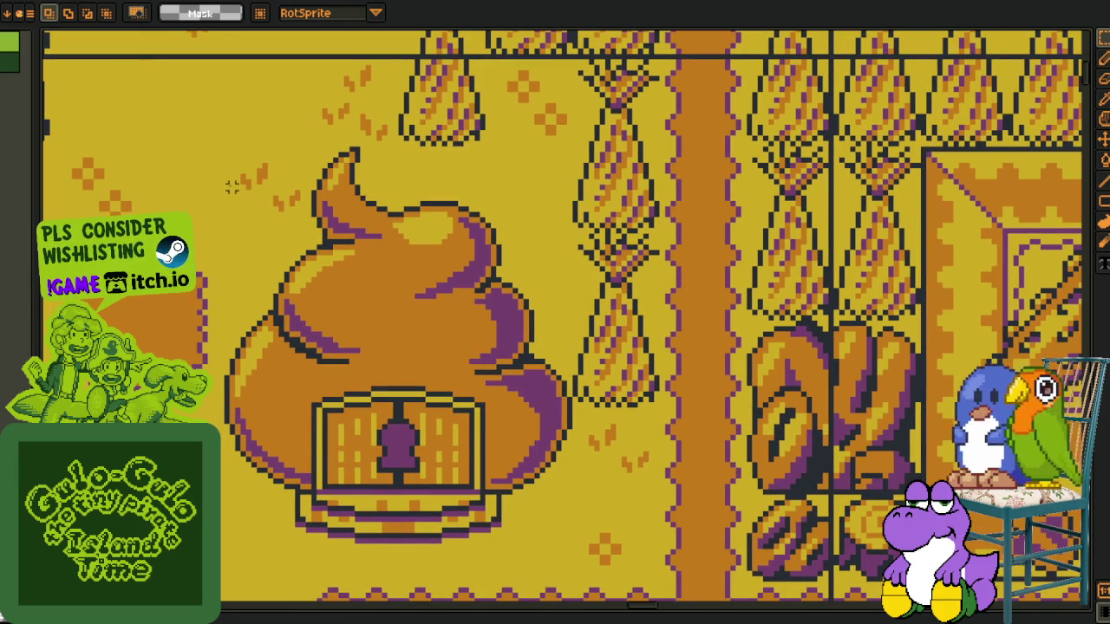
Reselect the poop-shaped house more tightly, then zoom out to the surrounding fields and enclosure
drag(179, 151, 586, 496)
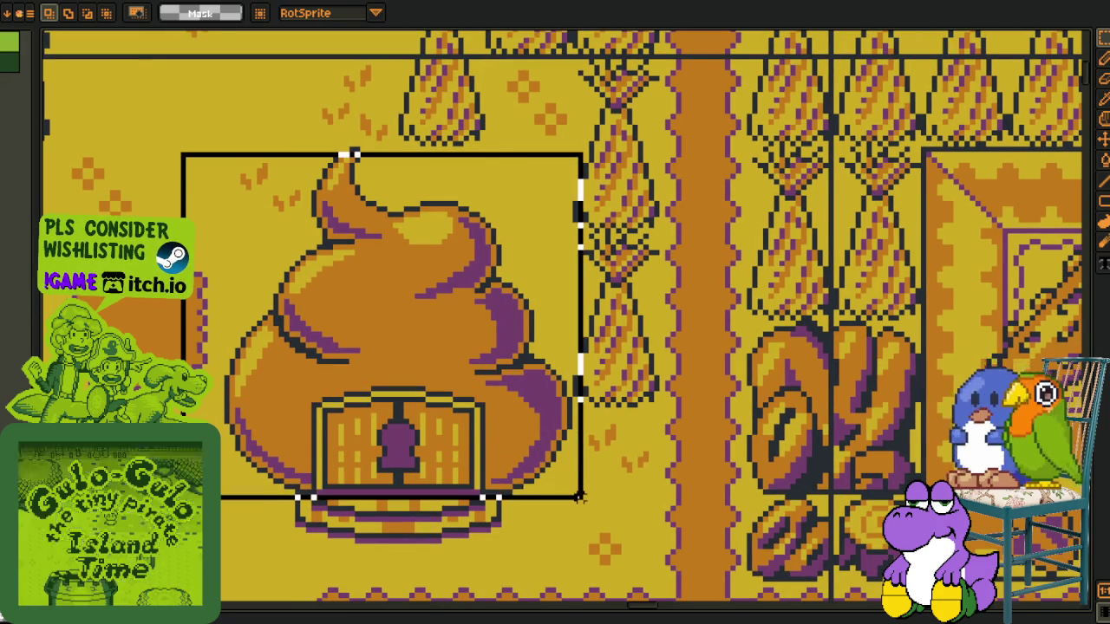
key(ctrl+d)
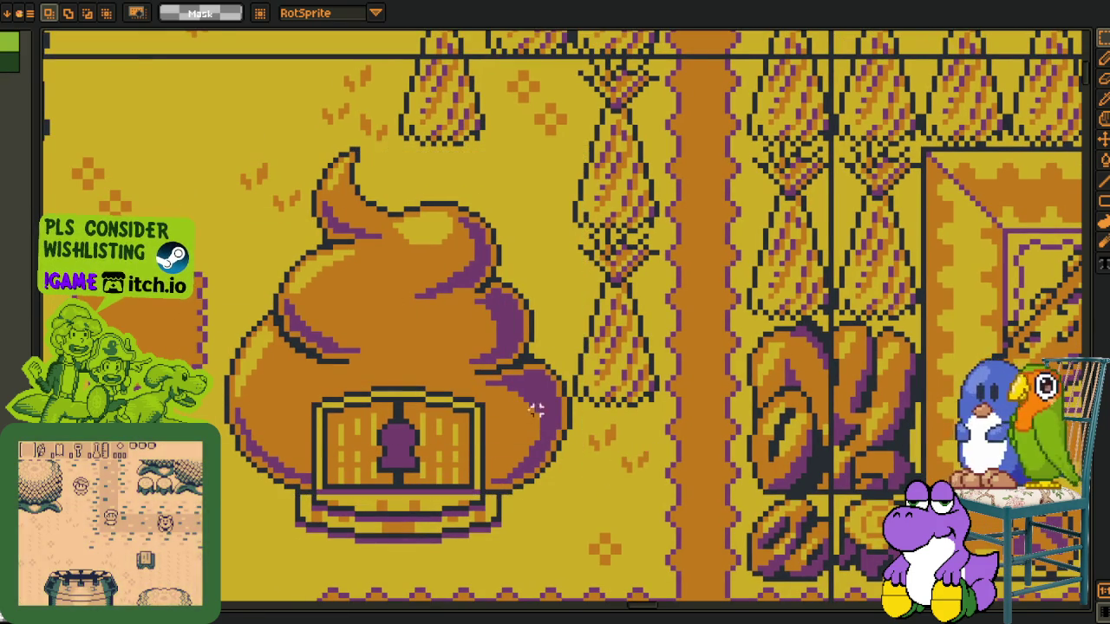
mouse_move(192, 130)
mouse_down()
mouse_move(538, 509)
mouse_move(575, 509)
mouse_up()
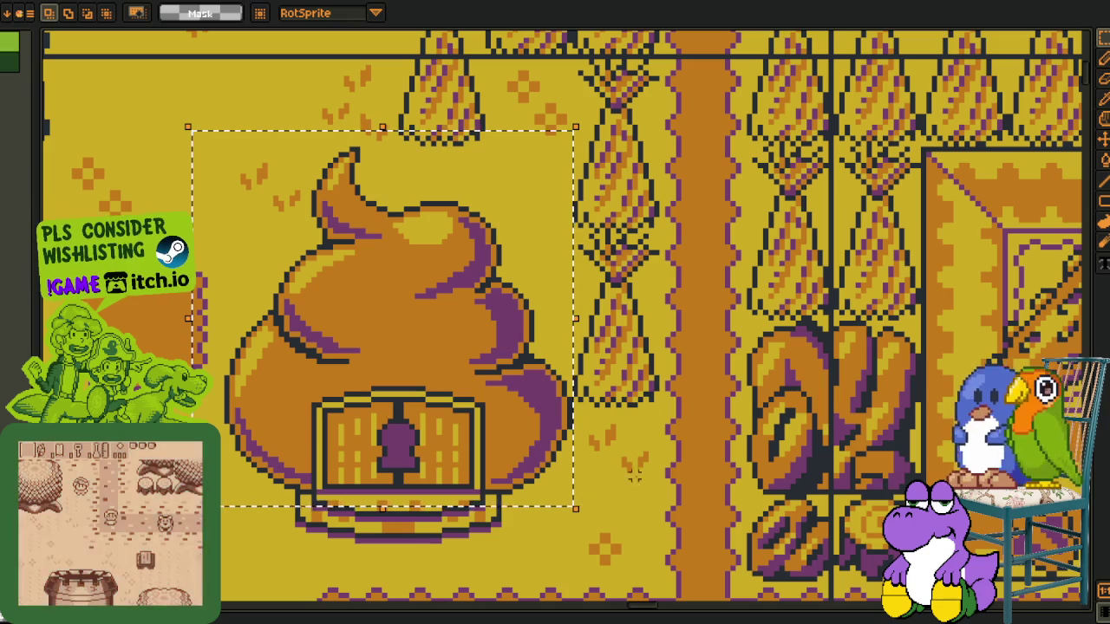
scroll(659, 446, down, 1)
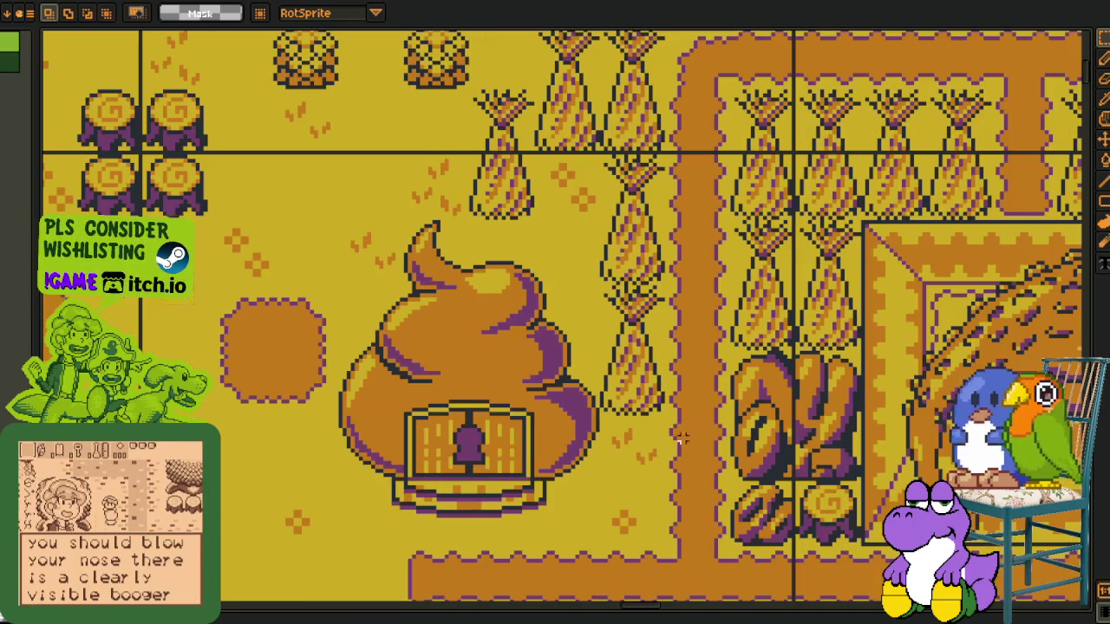
scroll(337, 390, down, 3)
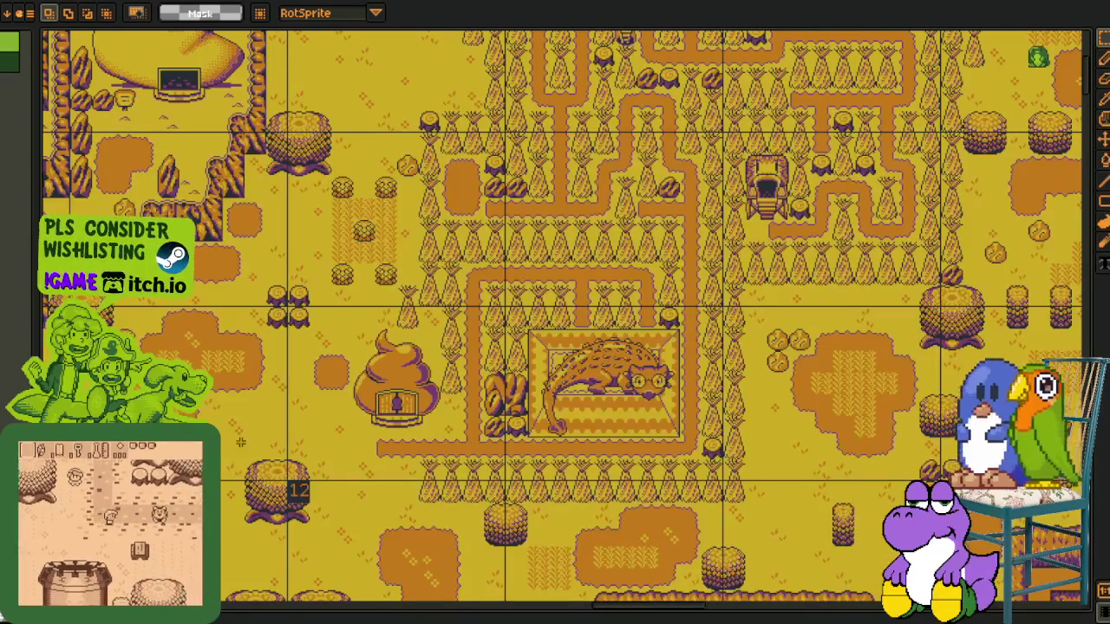
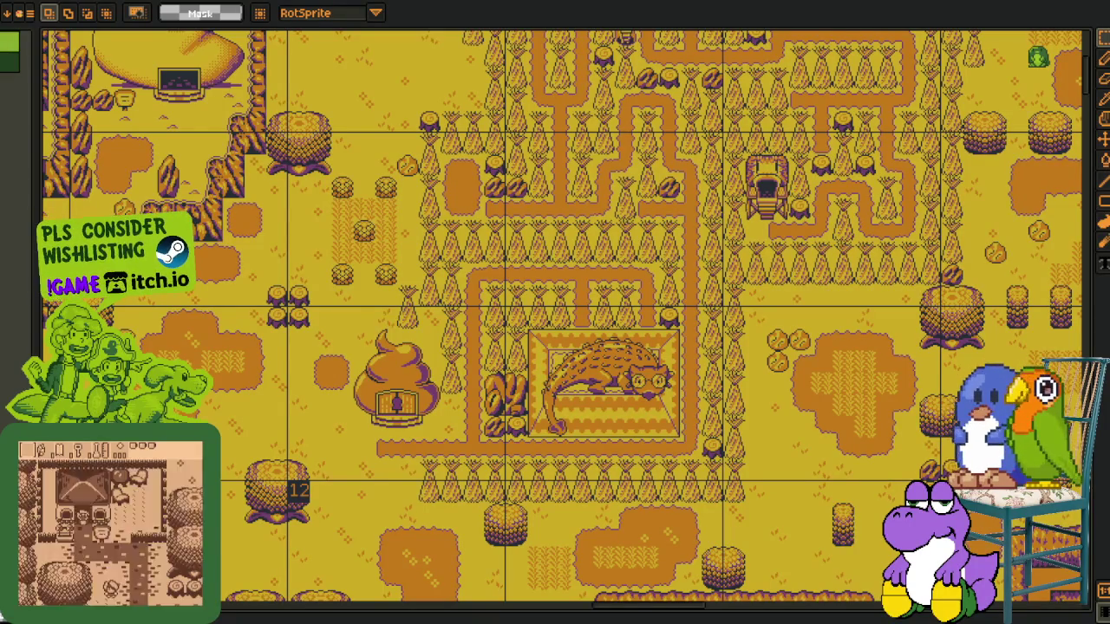
Select the poop-shaped house on the map
scroll(368, 427, up, 3)
mouse_move(259, 213)
mouse_down()
mouse_move(599, 459)
mouse_move(622, 495)
mouse_up()
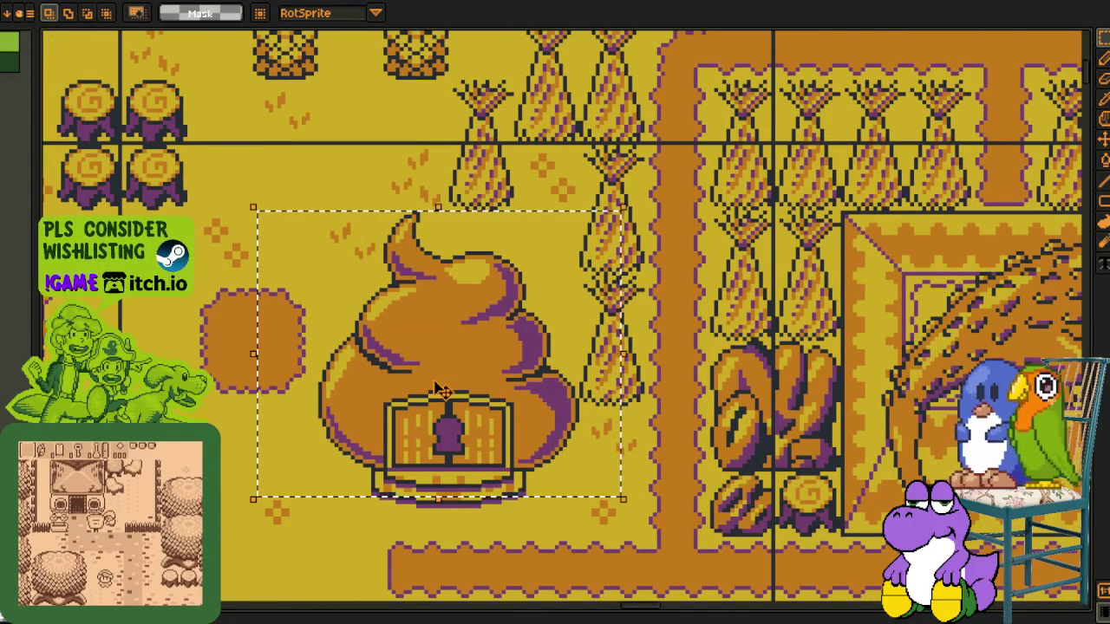
scroll(598, 448, down, 3)
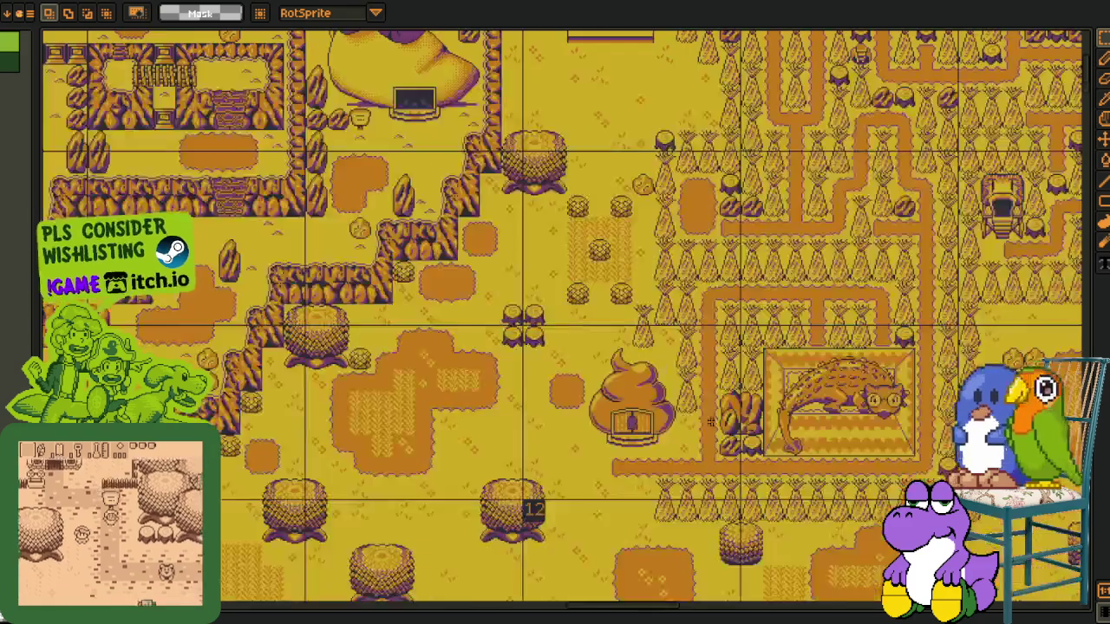
scroll(598, 448, down, 2)
Move over to the tileset area and select the row of pot sprites
drag(598, 448, 698, 288)
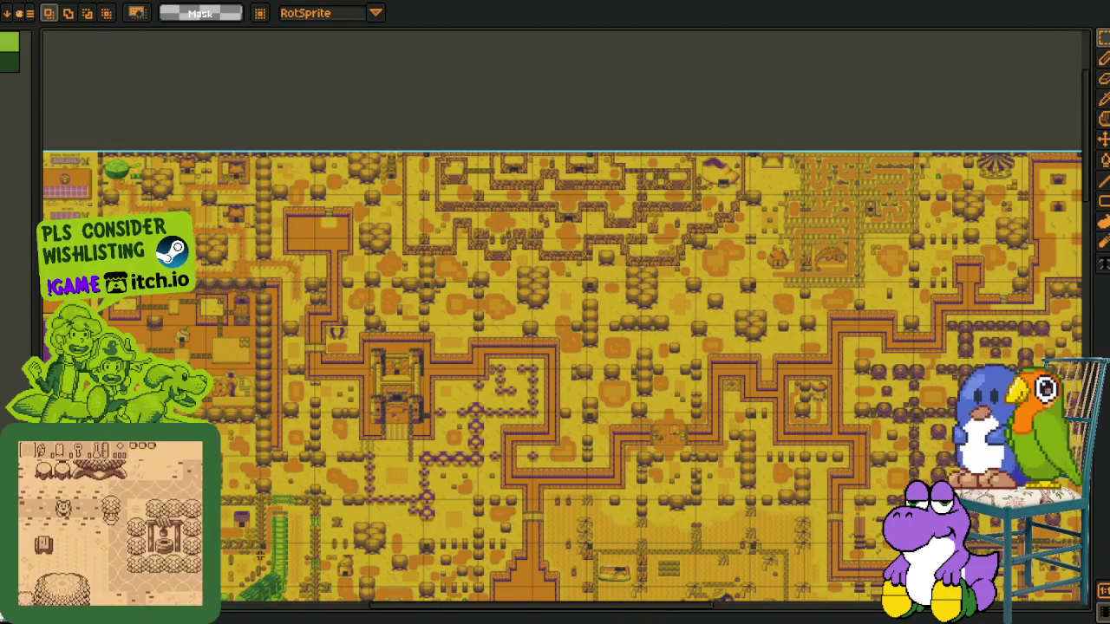
drag(598, 390, 698, 277)
mouse_move(434, 434)
mouse_down()
mouse_move(693, 217)
mouse_move(693, 260)
mouse_up()
drag(347, 390, 421, 288)
scroll(417, 330, down, 5)
scroll(407, 373, down, 2)
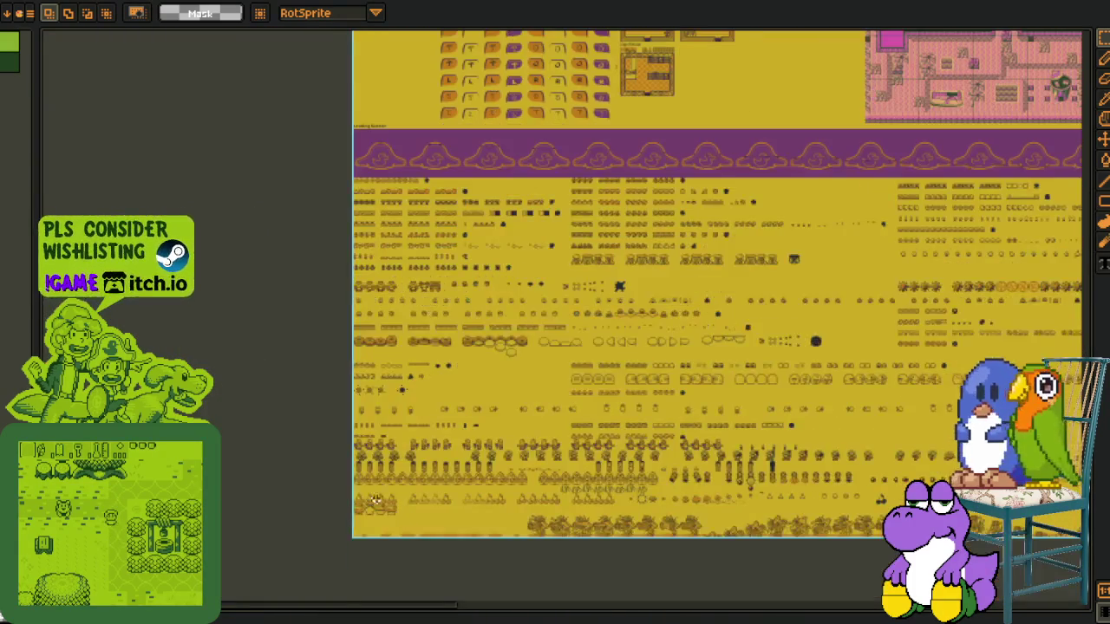
scroll(394, 433, down, 3)
scroll(377, 499, up, 3)
drag(377, 498, 459, 256)
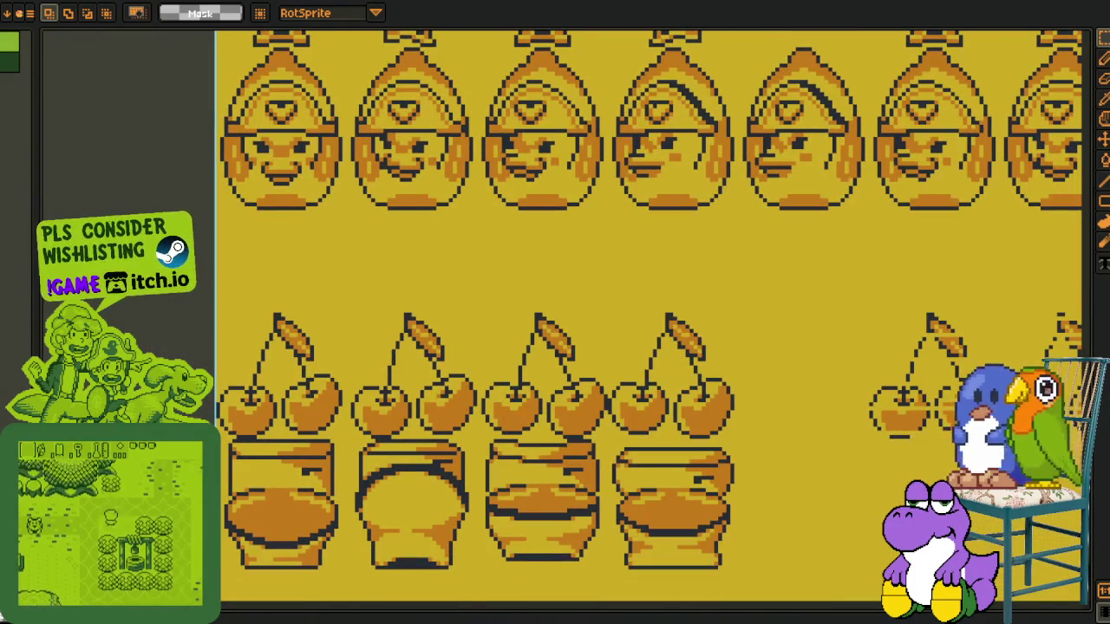
scroll(347, 433, up, 2)
mouse_move(218, 292)
mouse_down()
mouse_move(867, 399)
mouse_move(1055, 510)
mouse_up()
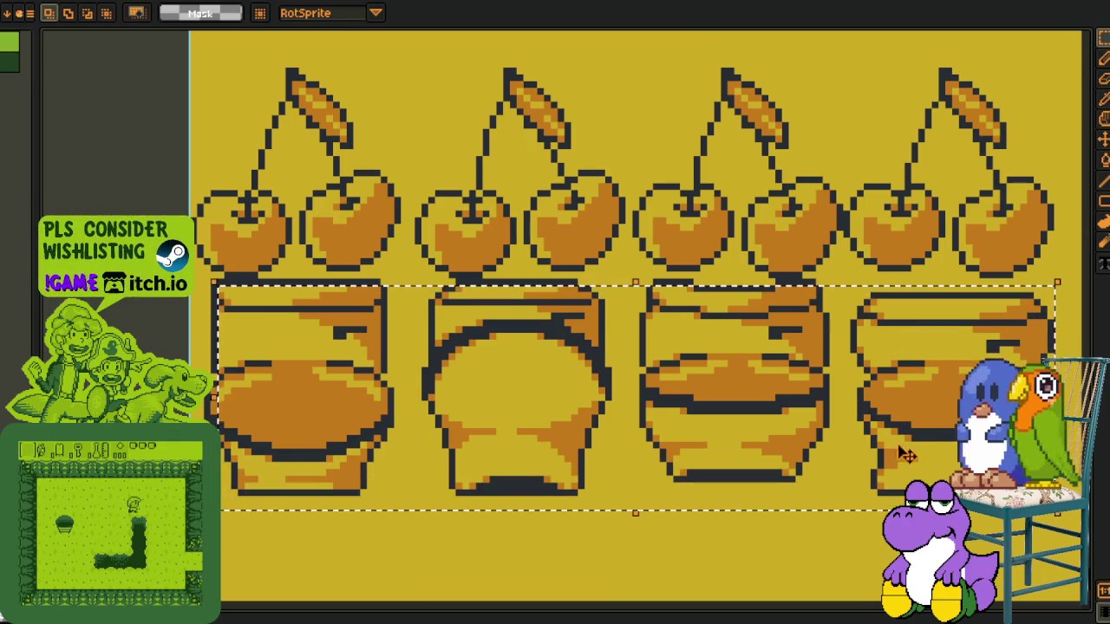
Move past the yellow and grey maps and select the hut among the palm trees
scroll(698, 196, down, 2)
scroll(754, 226, down, 1)
scroll(833, 260, down, 1)
scroll(916, 303, down, 1)
mouse_move(916, 304)
mouse_down()
mouse_move(782, 323)
mouse_move(668, 435)
mouse_move(667, 598)
mouse_up()
scroll(668, 435, up, 2)
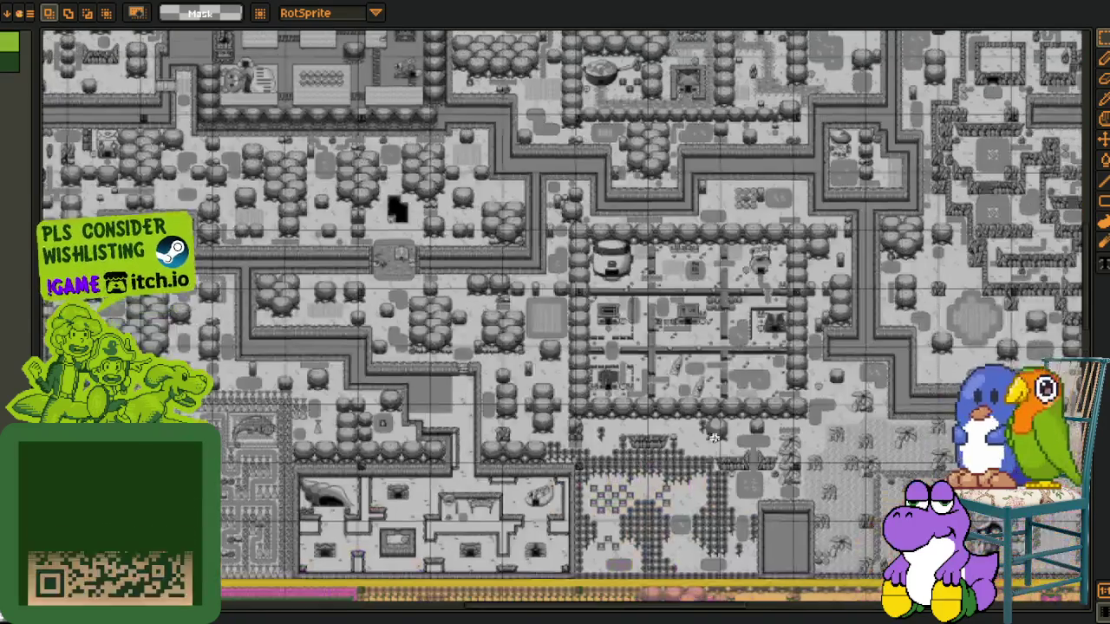
drag(668, 260, 668, 598)
drag(737, 215, 642, 232)
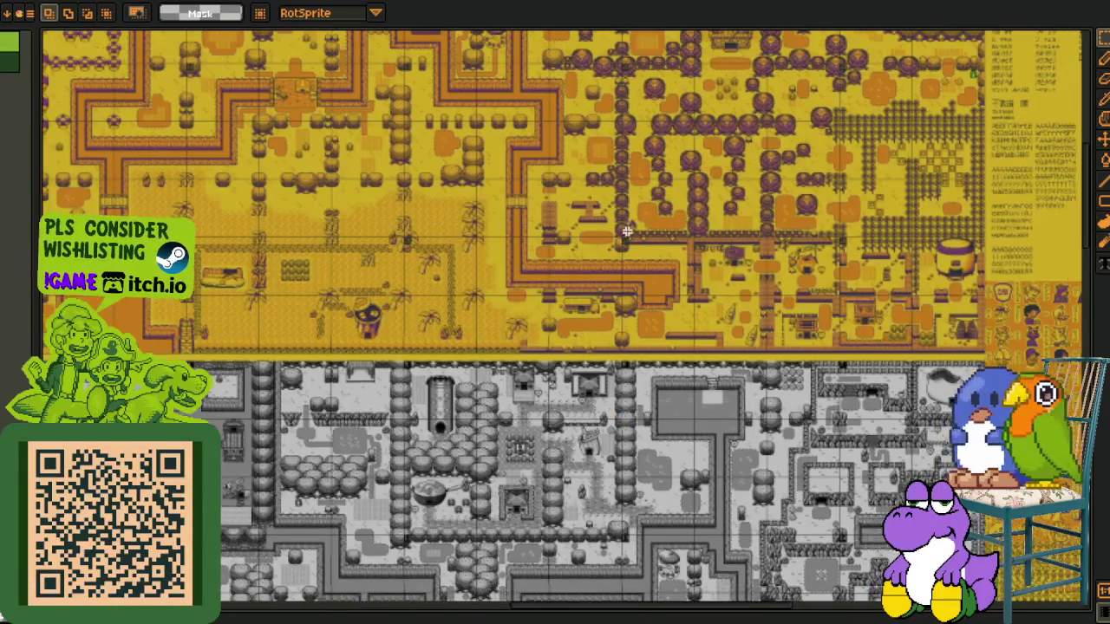
scroll(284, 274, up, 3)
scroll(239, 285, up, 2)
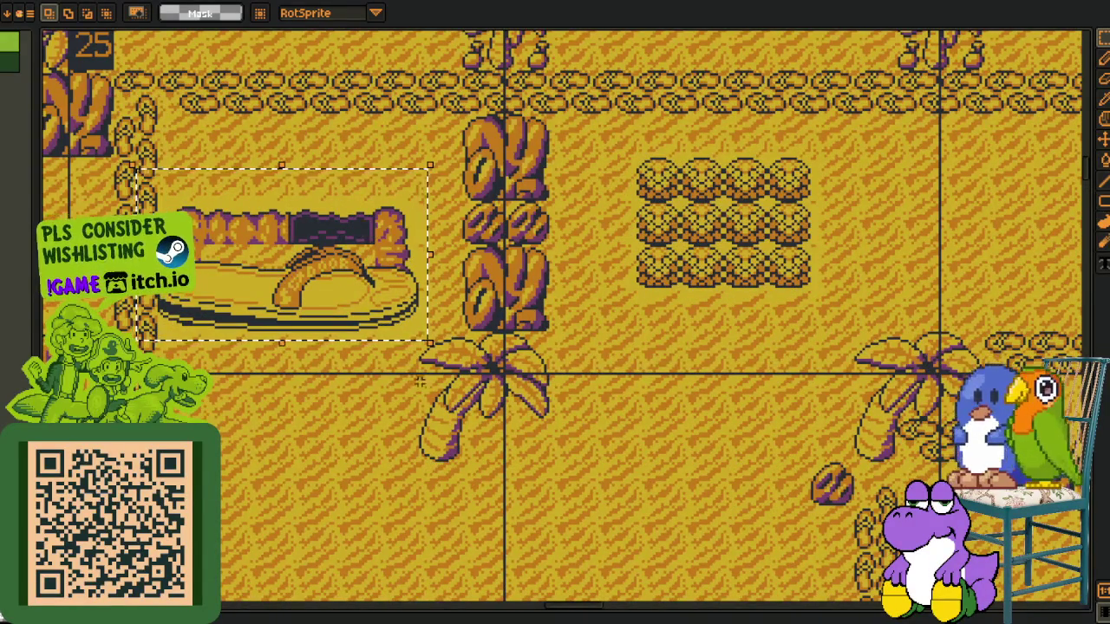
mouse_move(670, 468)
mouse_down()
mouse_move(669, 253)
mouse_move(530, 286)
mouse_up()
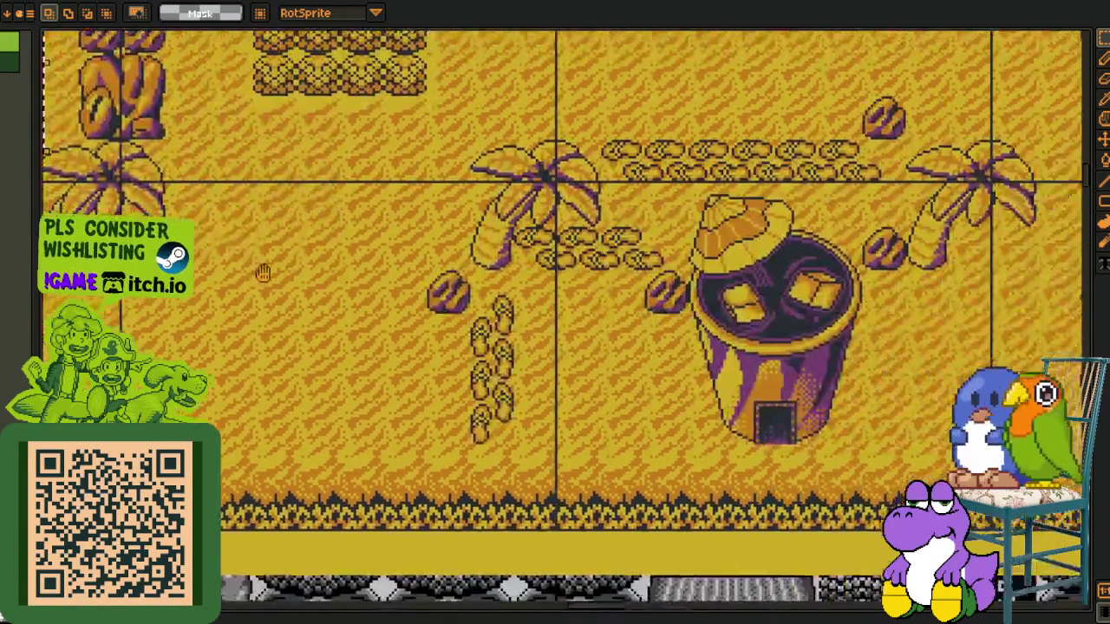
scroll(531, 286, up, 2)
drag(327, 124, 691, 513)
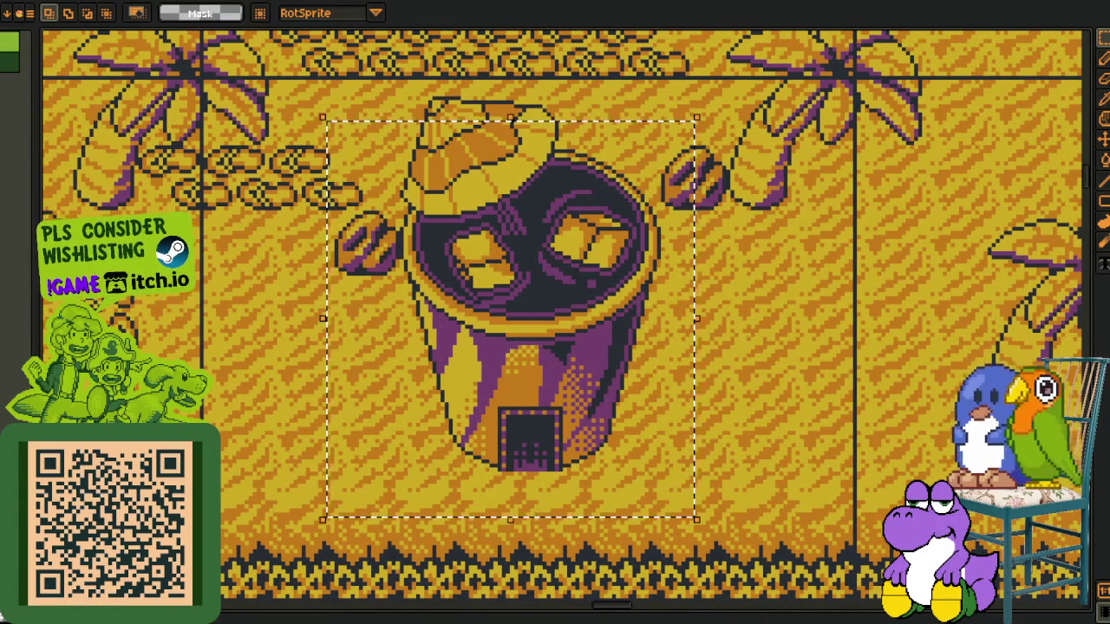
Select the bear statue inside the house
scroll(624, 529, down, 5)
scroll(624, 529, down, 2)
scroll(624, 529, up, 2)
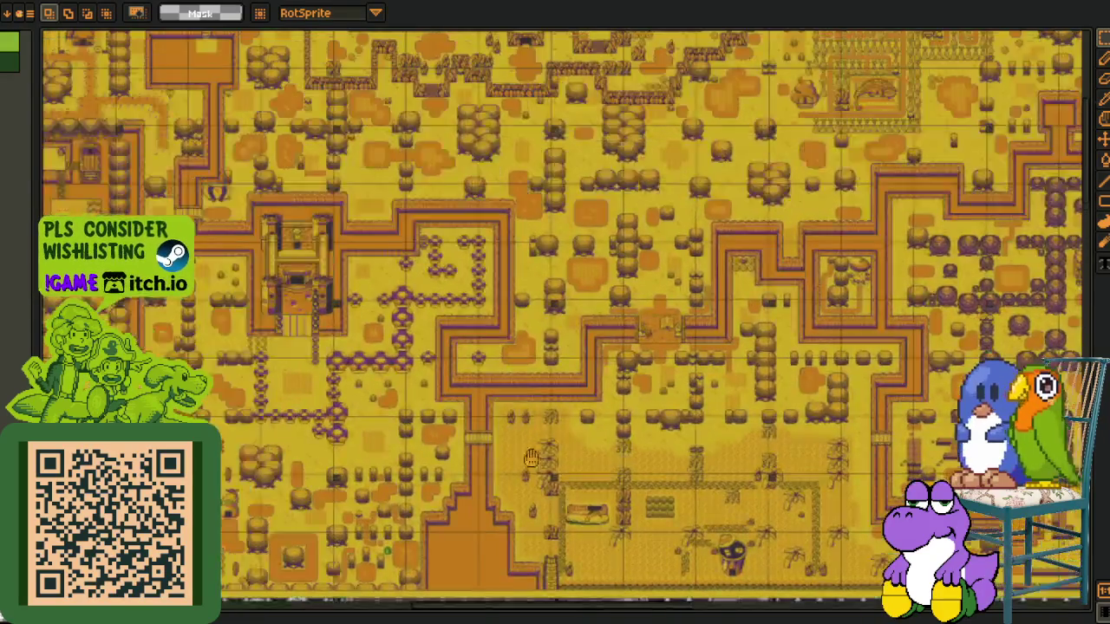
scroll(339, 387, down, 1)
scroll(339, 387, up, 3)
scroll(339, 386, up, 2)
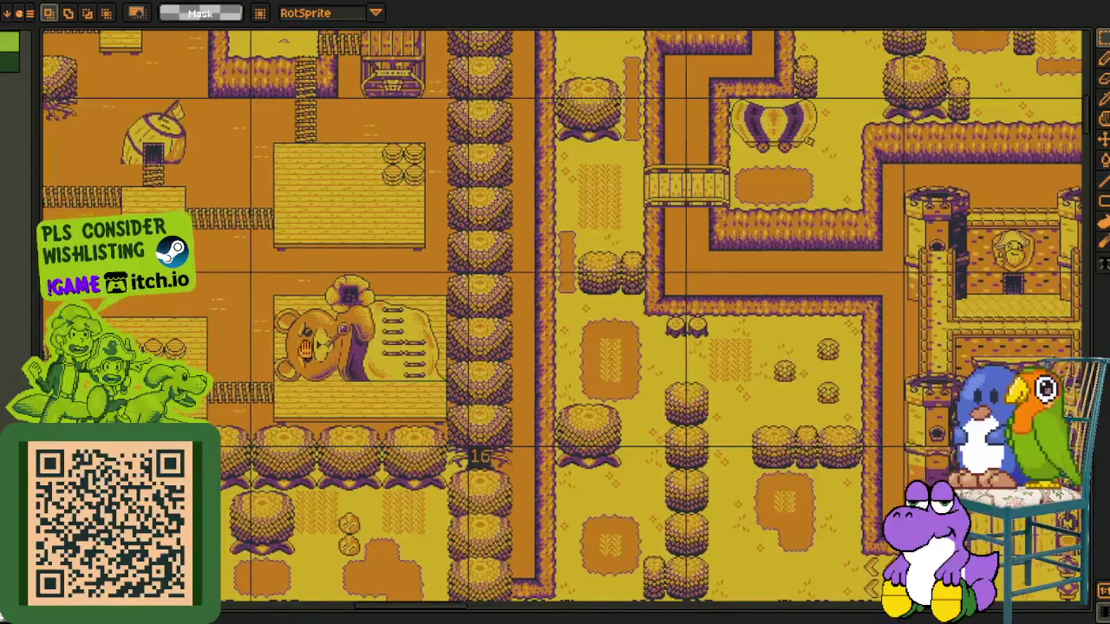
scroll(312, 347, up, 2)
drag(189, 162, 757, 537)
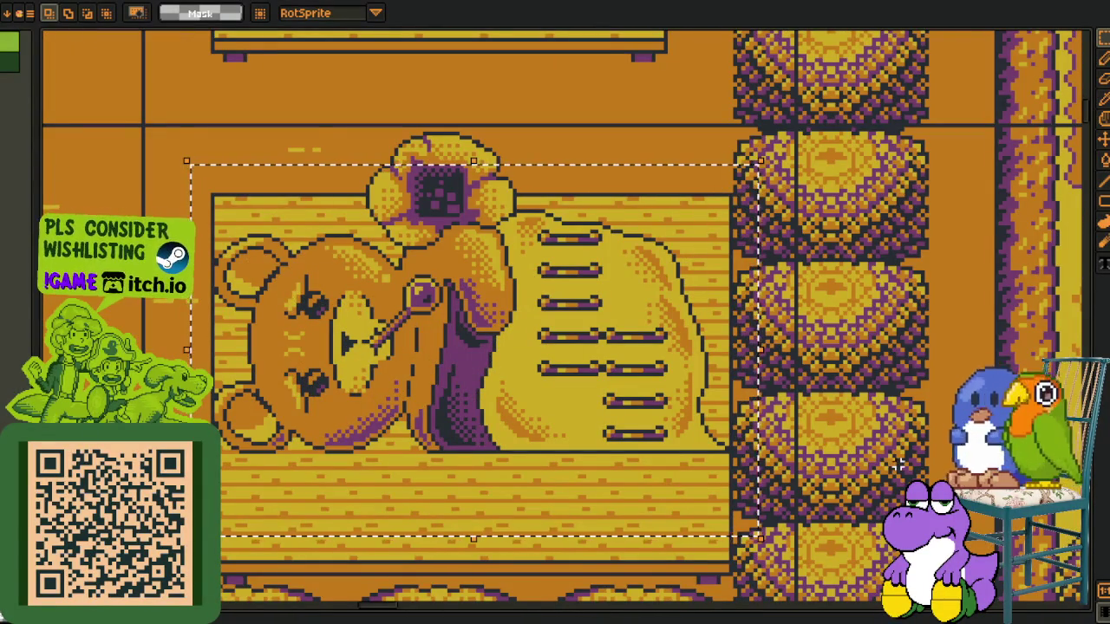
scroll(899, 465, down, 3)
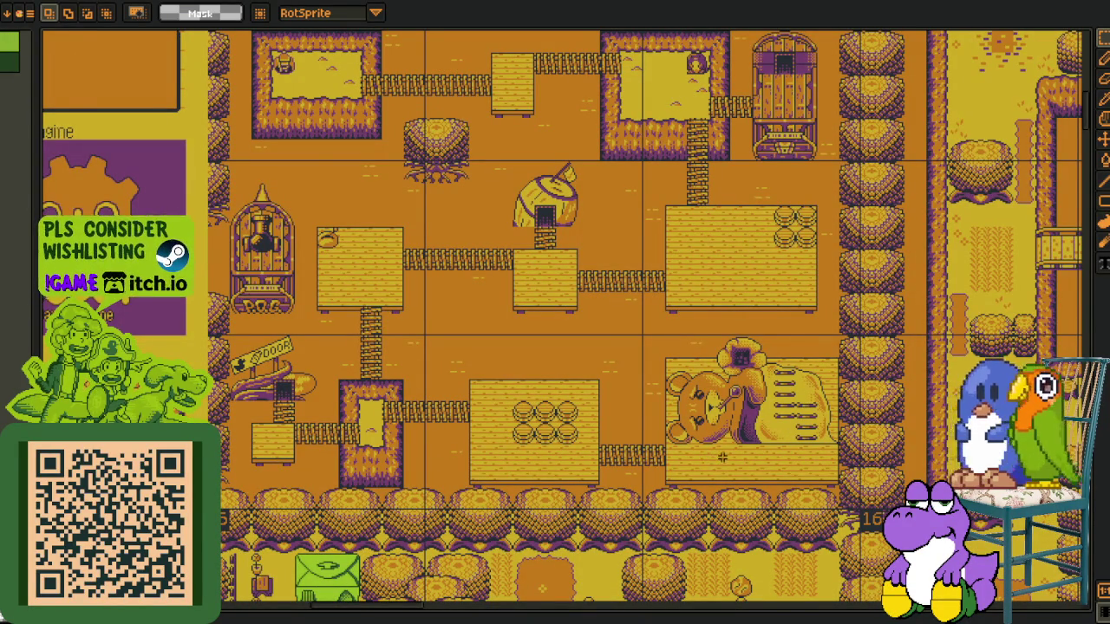
Redraw the selection around the bear statue, then clear it
scroll(722, 457, up, 2)
scroll(723, 457, right, 2)
drag(366, 195, 797, 442)
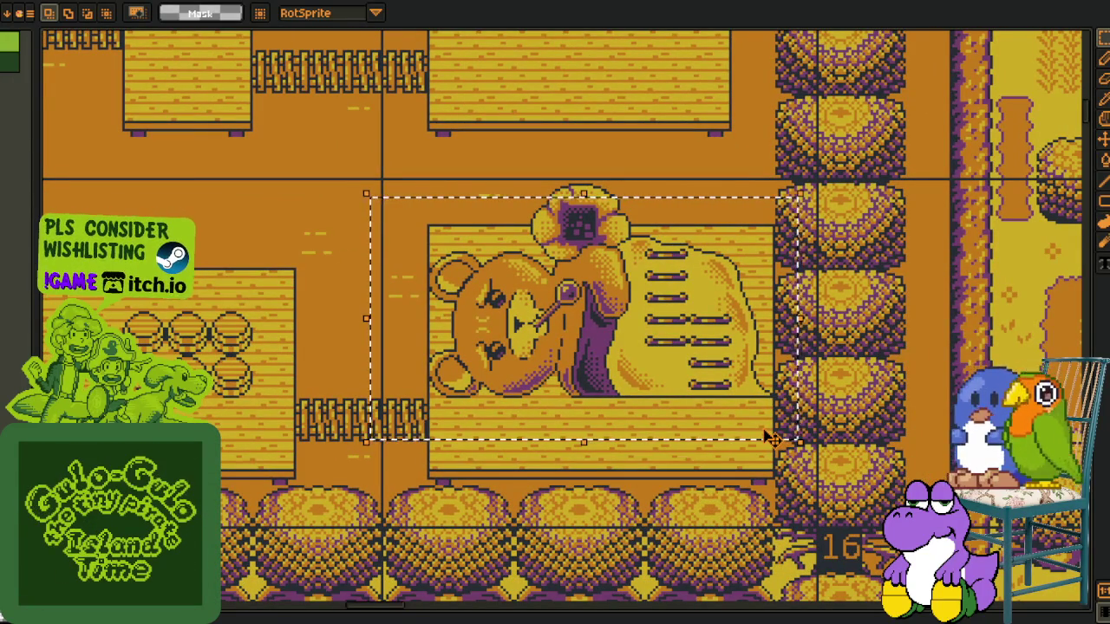
scroll(769, 438, down, 3)
scroll(770, 438, up, 1)
scroll(560, 342, up, 2)
drag(414, 229, 833, 490)
scroll(555, 355, up, 1)
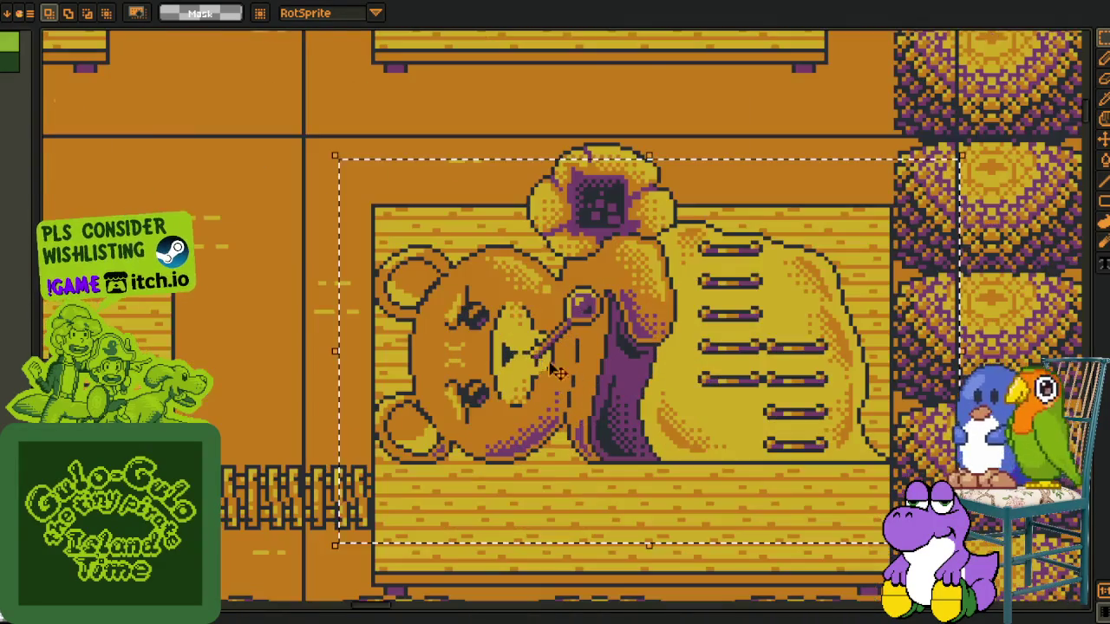
click(185, 310)
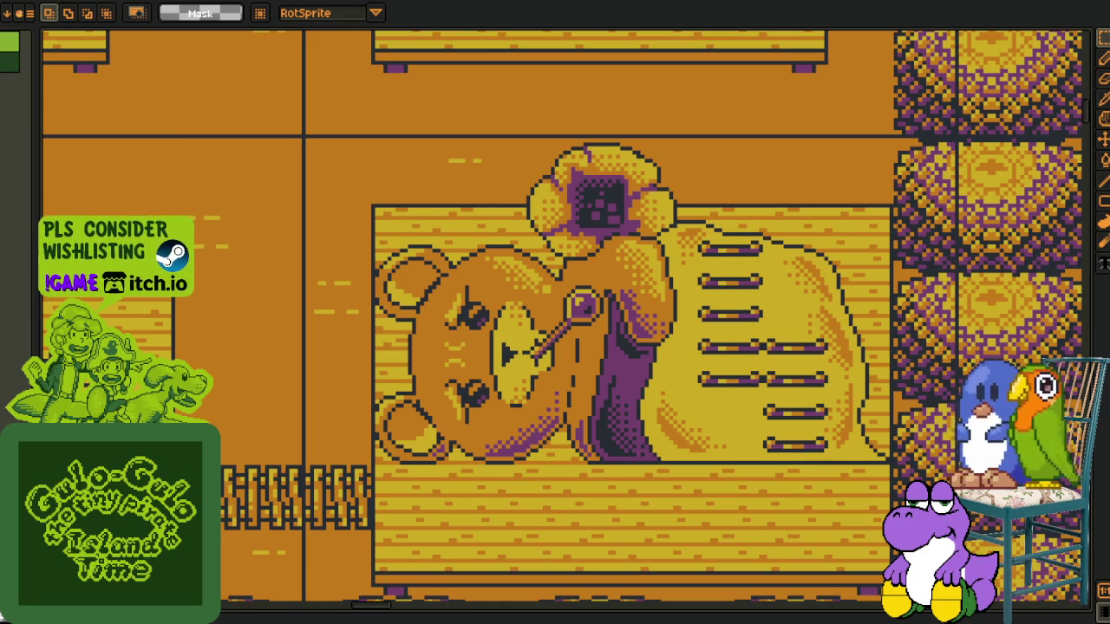
Select the frying-pan house
scroll(309, 331, down, 3)
scroll(309, 331, down, 2)
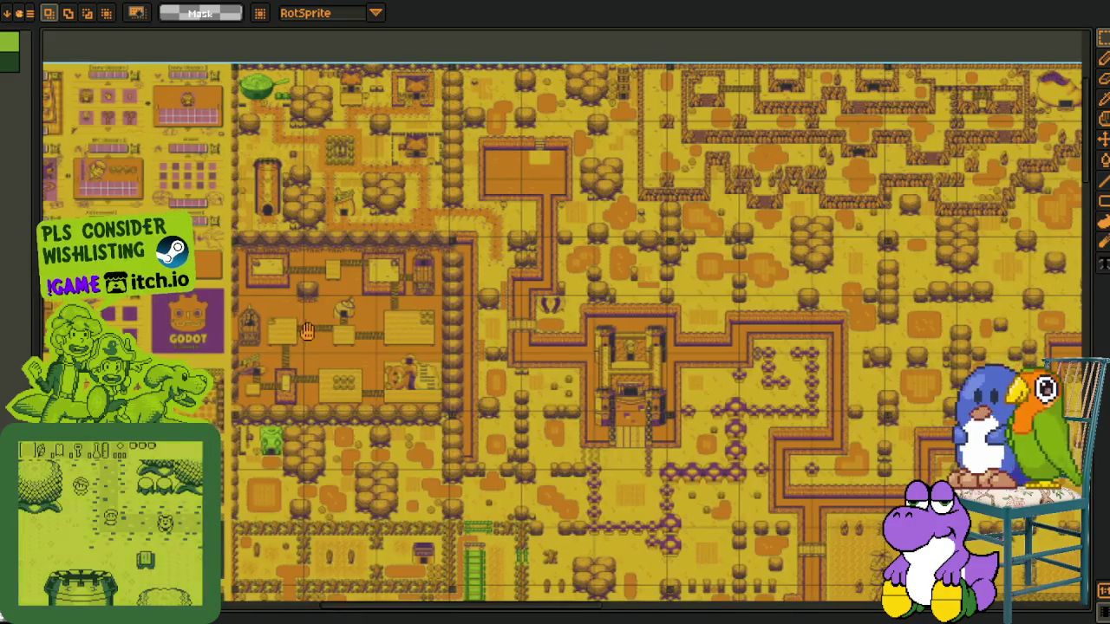
scroll(375, 367, up, 1)
scroll(347, 294, up, 1)
scroll(312, 209, up, 1)
scroll(278, 126, up, 2)
scroll(277, 125, up, 2)
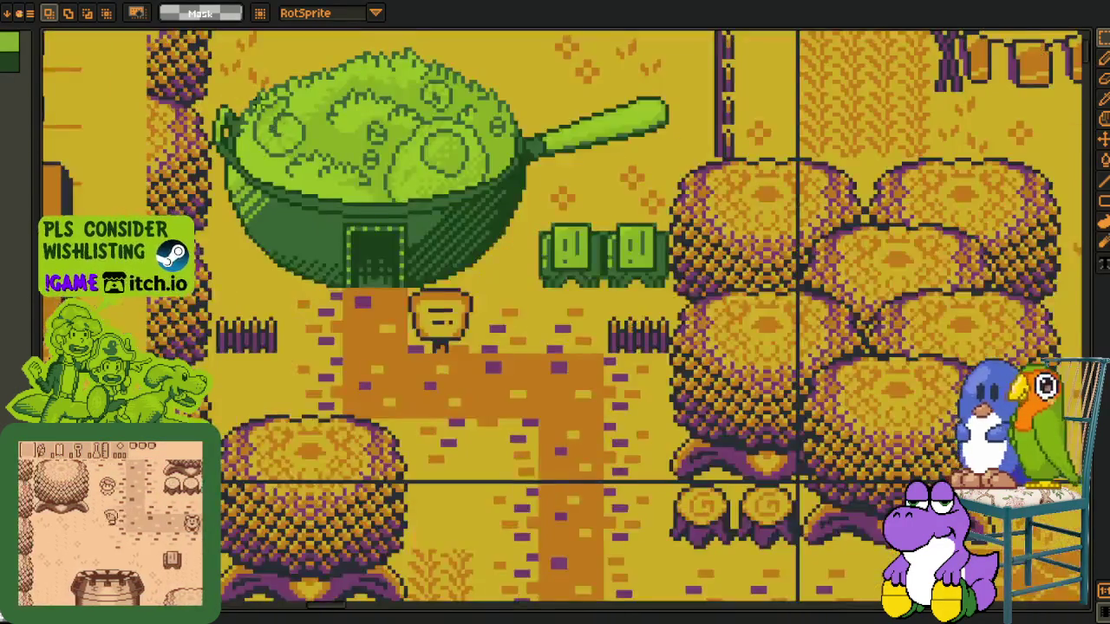
drag(193, 122, 712, 438)
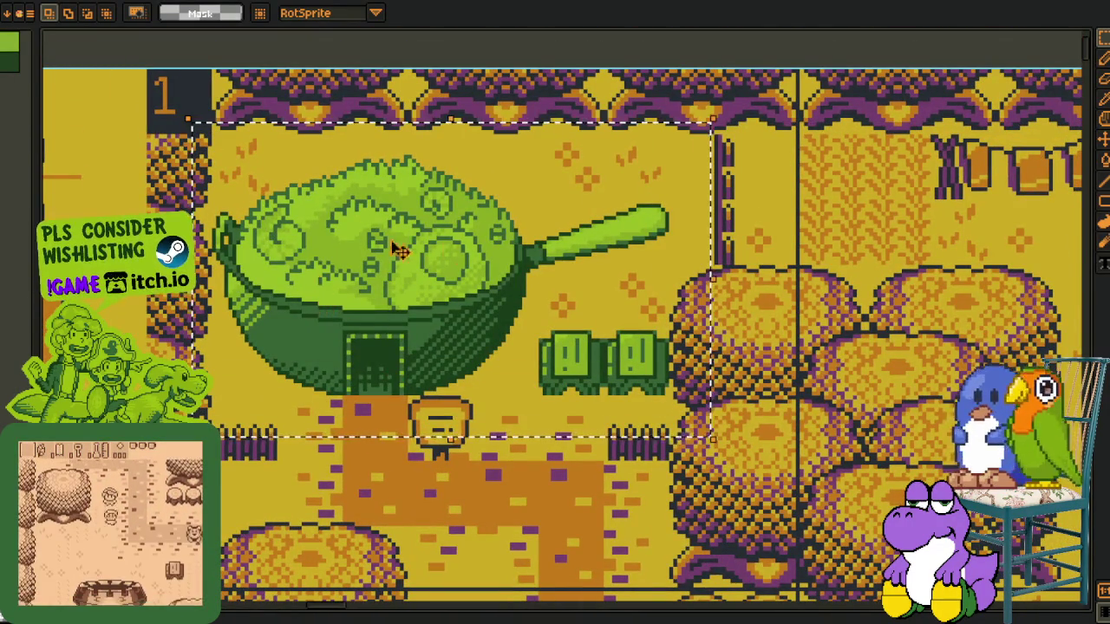
Move to the houses area and select the green fork-and-spoon building
scroll(434, 379, down, 1)
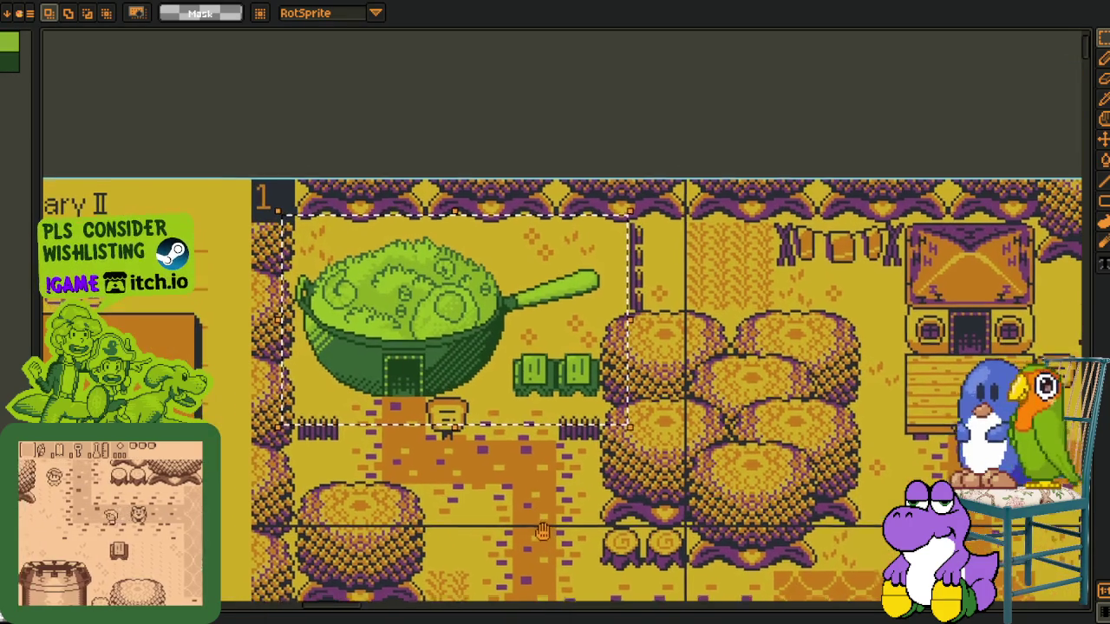
drag(337, 239, 350, 250)
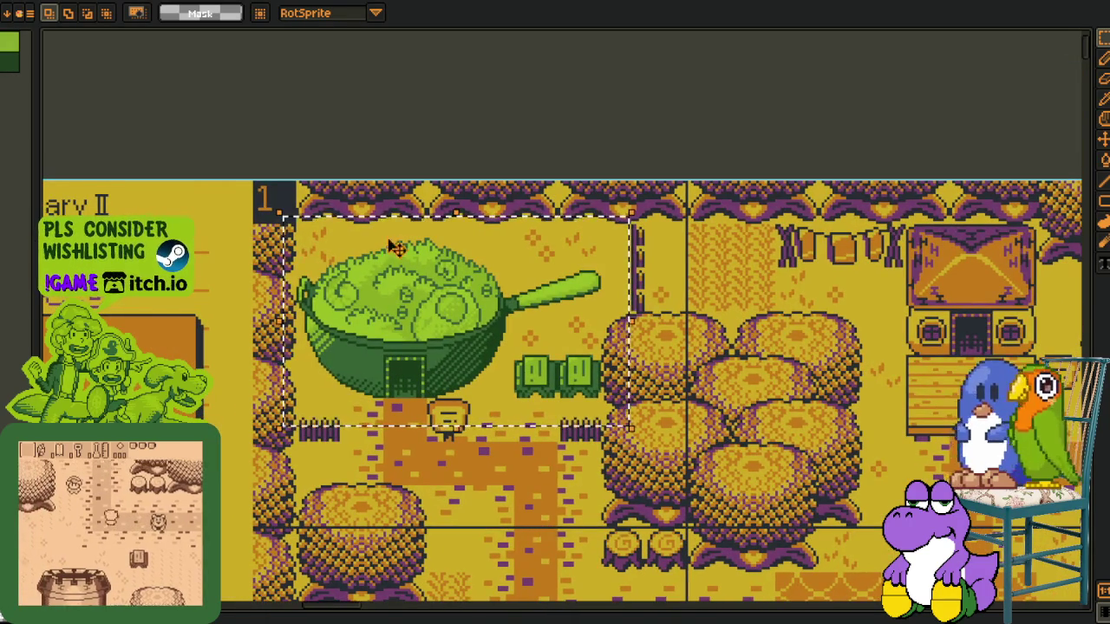
scroll(468, 437, down, 2)
drag(468, 438, 407, 346)
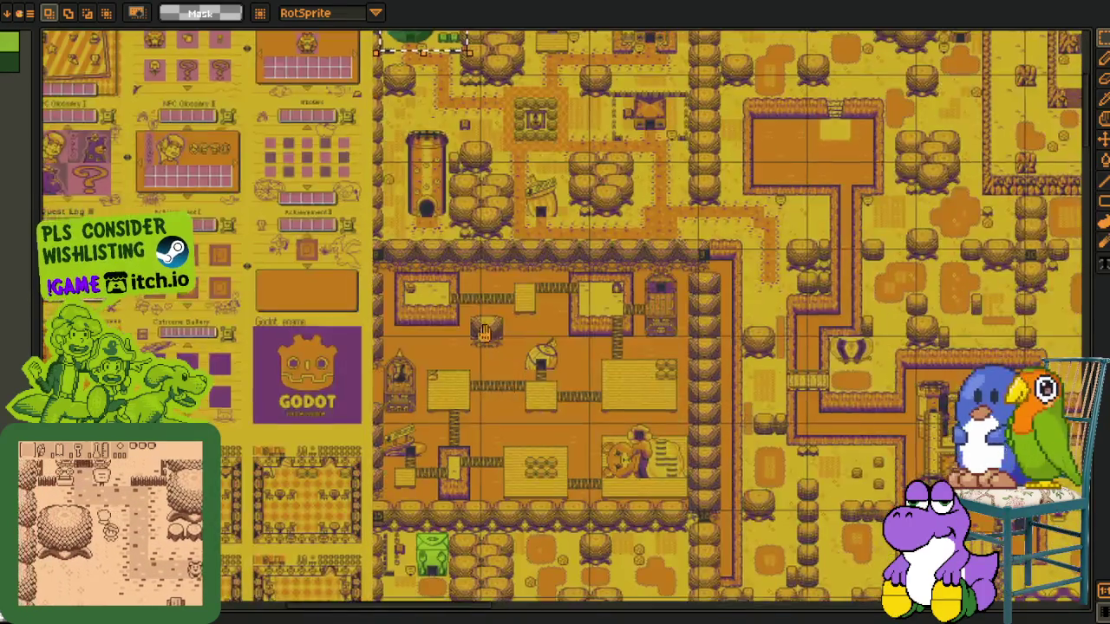
scroll(402, 472, up, 2)
scroll(402, 472, up, 3)
scroll(401, 472, up, 1)
drag(160, 87, 595, 498)
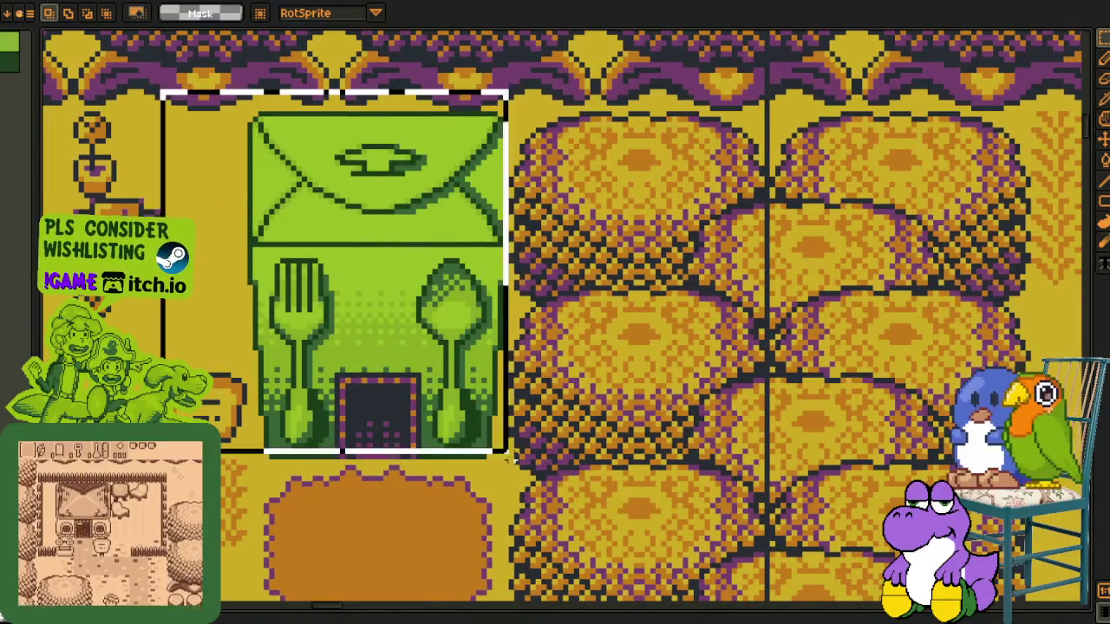
Redraw the selection around the green fork-and-spoon building from the map's upper part
scroll(658, 406, down, 2)
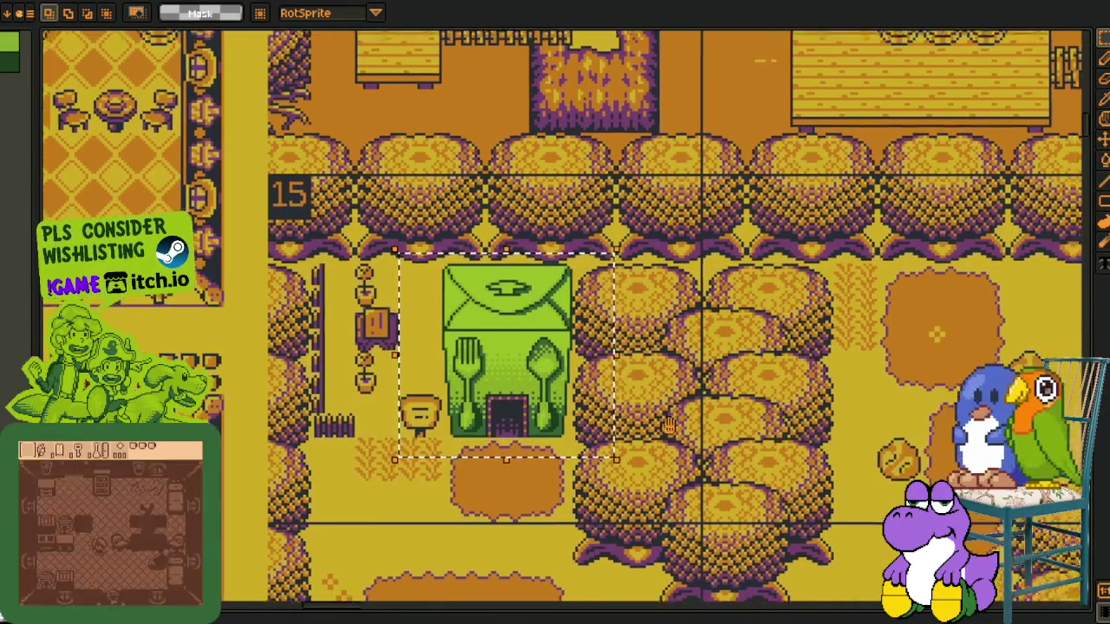
scroll(563, 435, down, 2)
drag(543, 360, 341, 170)
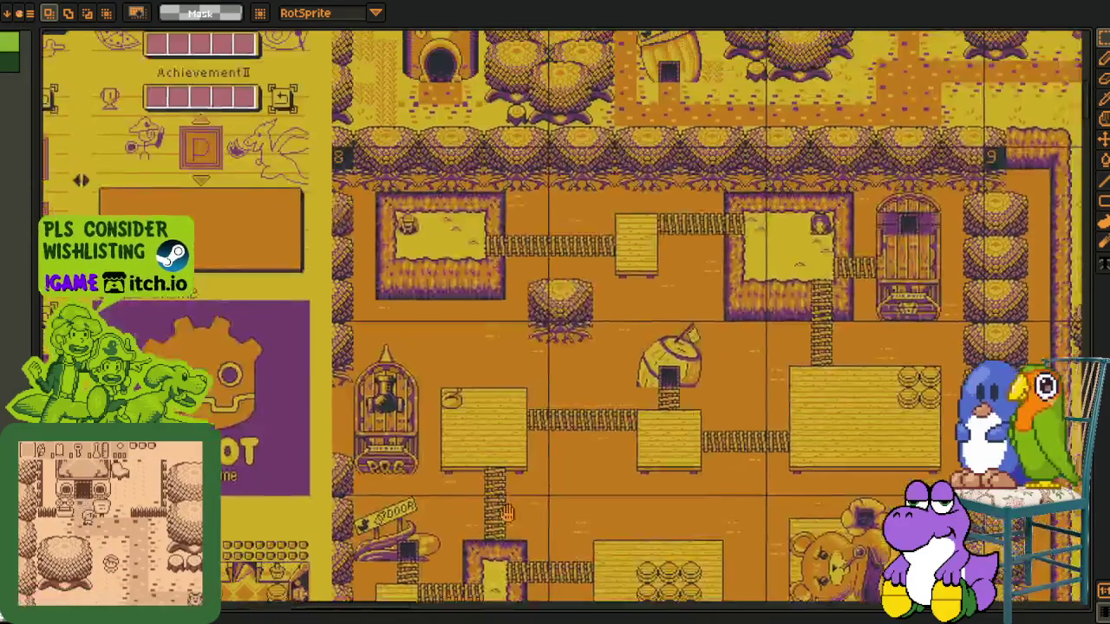
scroll(340, 121, up, 3)
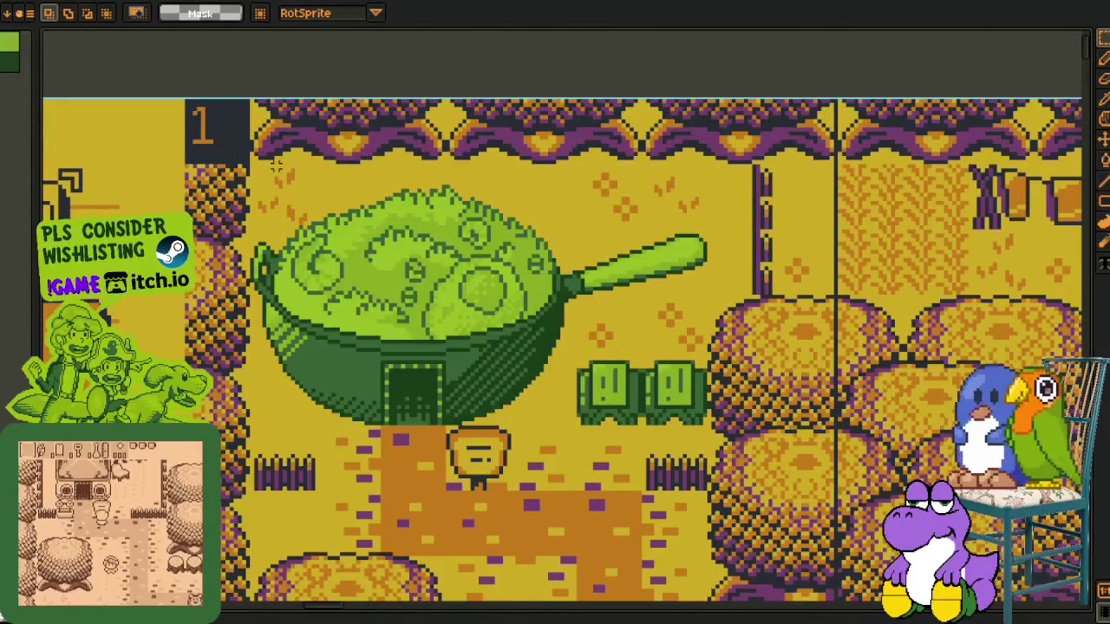
scroll(419, 490, down, 4)
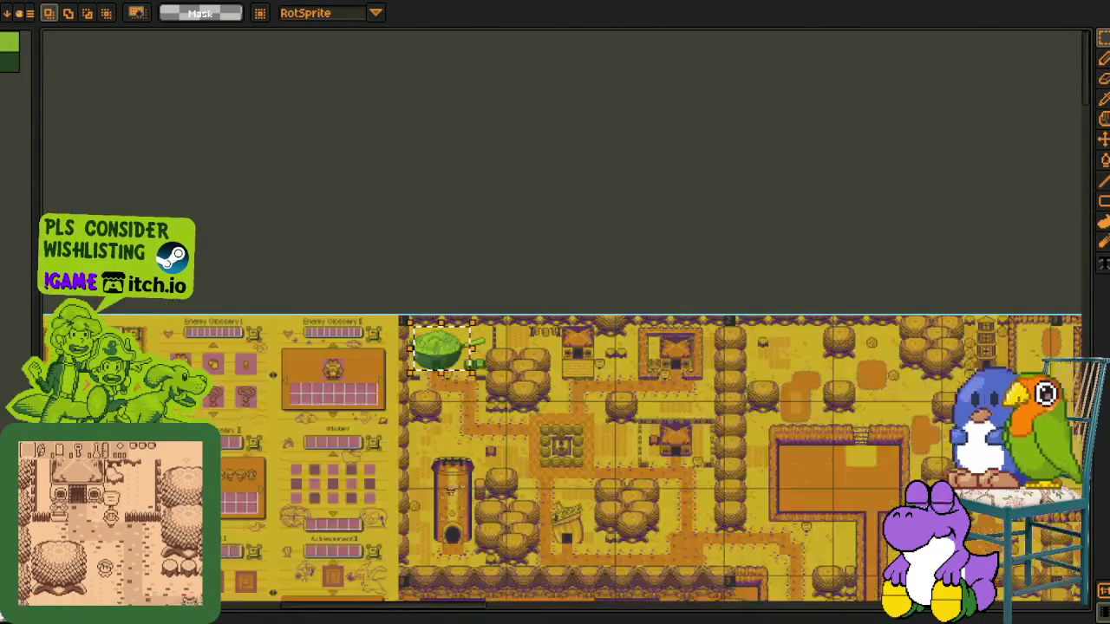
drag(520, 594, 476, 216)
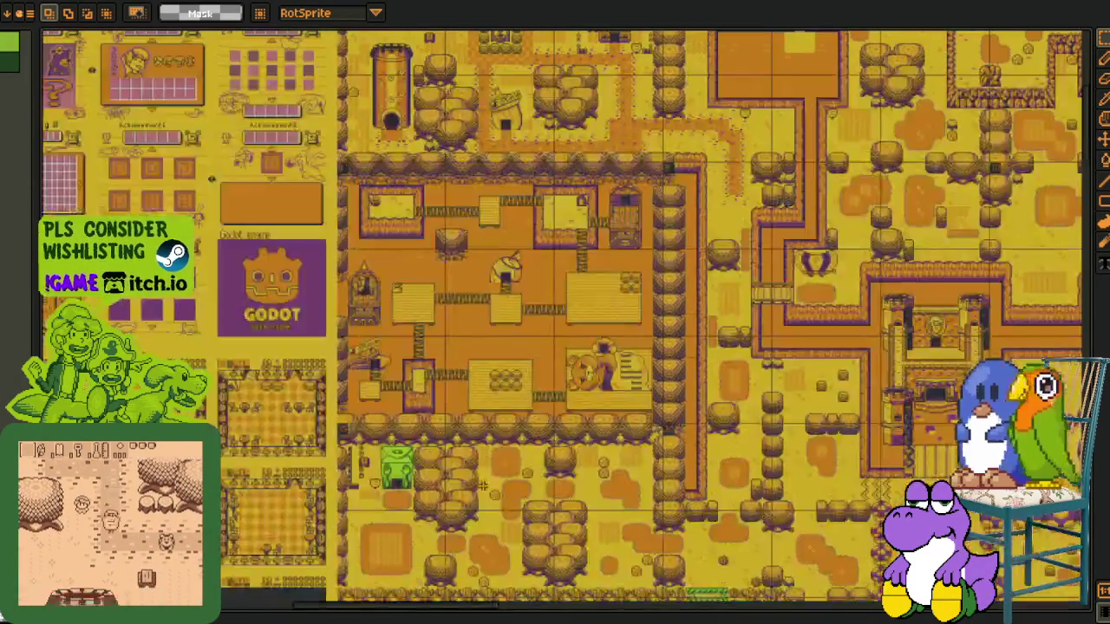
scroll(438, 390, up, 4)
drag(154, 214, 376, 421)
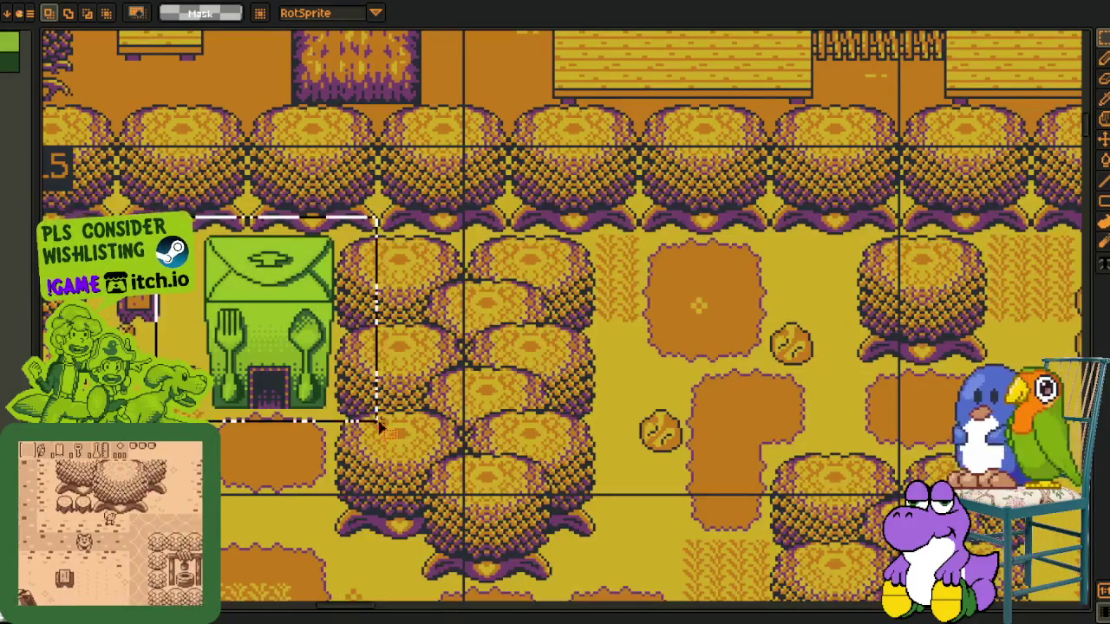
Move to the desert hut area and select the pear-shaped DOOR hut
scroll(520, 433, down, 2)
scroll(537, 434, down, 2)
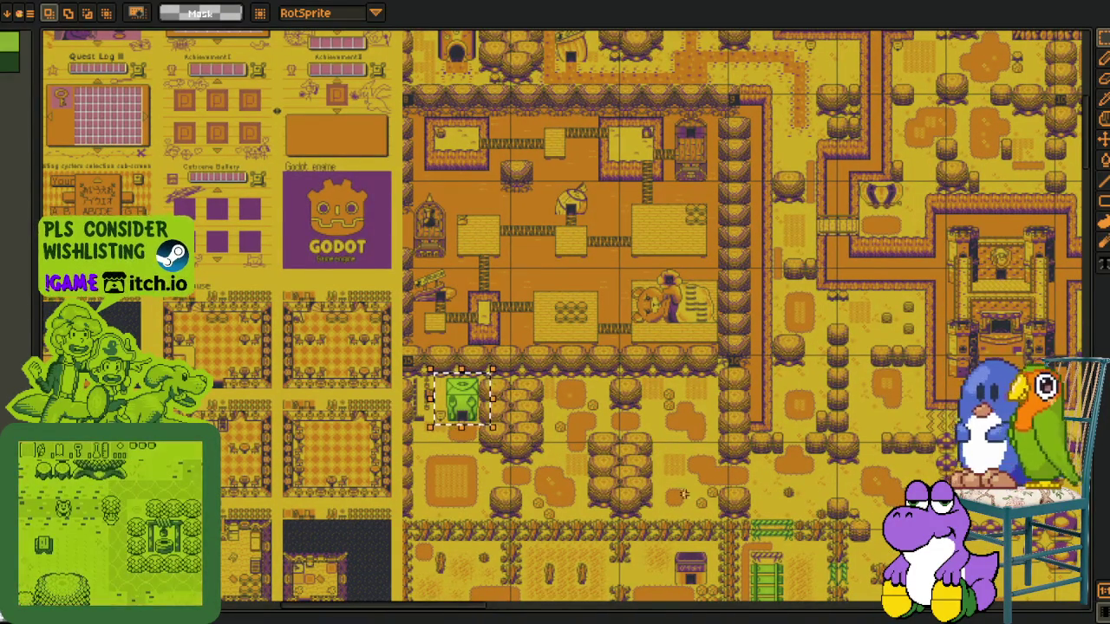
drag(675, 469, 613, 309)
scroll(460, 419, up, 2)
scroll(460, 420, up, 1)
drag(460, 419, 439, 409)
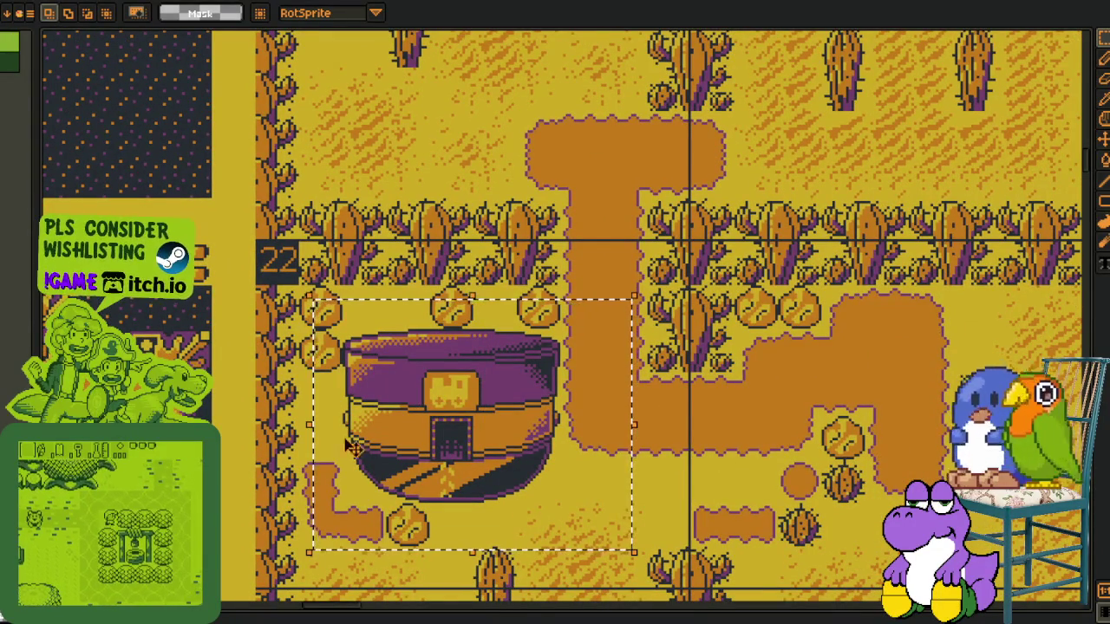
scroll(877, 445, down, 1)
scroll(878, 446, down, 1)
scroll(877, 445, right, 3)
scroll(878, 445, right, 3)
scroll(877, 445, right, 3)
scroll(1058, 232, right, 3)
scroll(1057, 232, right, 2)
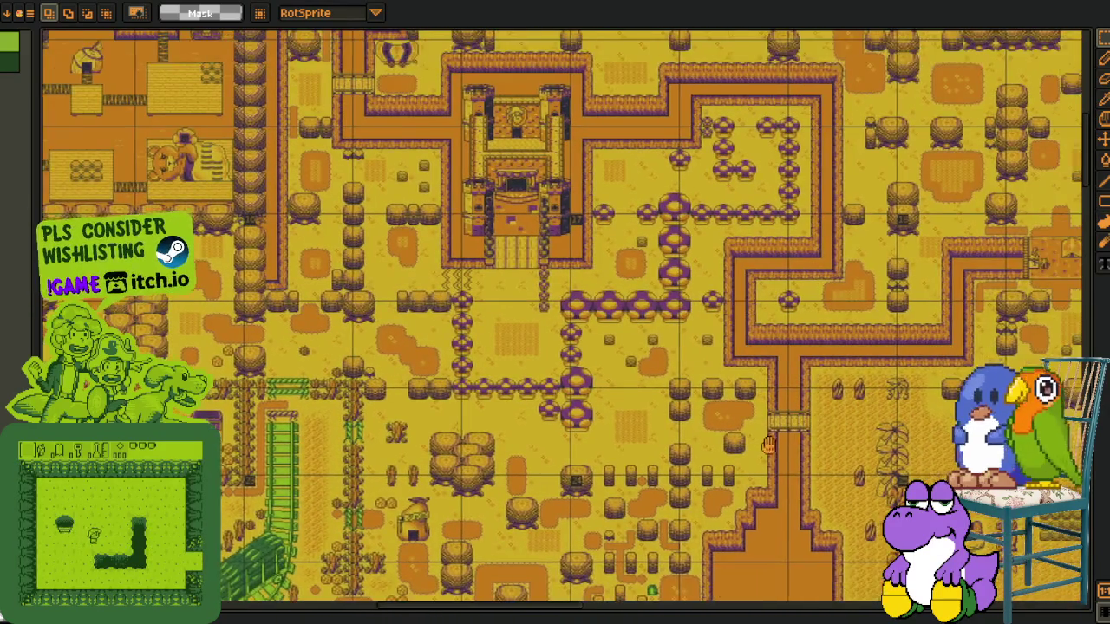
scroll(1057, 232, right, 2)
scroll(413, 405, up, 1)
scroll(413, 406, up, 1)
scroll(412, 405, left, 2)
drag(265, 218, 513, 476)
Redraw the selection to fit tightly around the DOOR hut
scroll(282, 341, up, 1)
scroll(282, 341, up, 1)
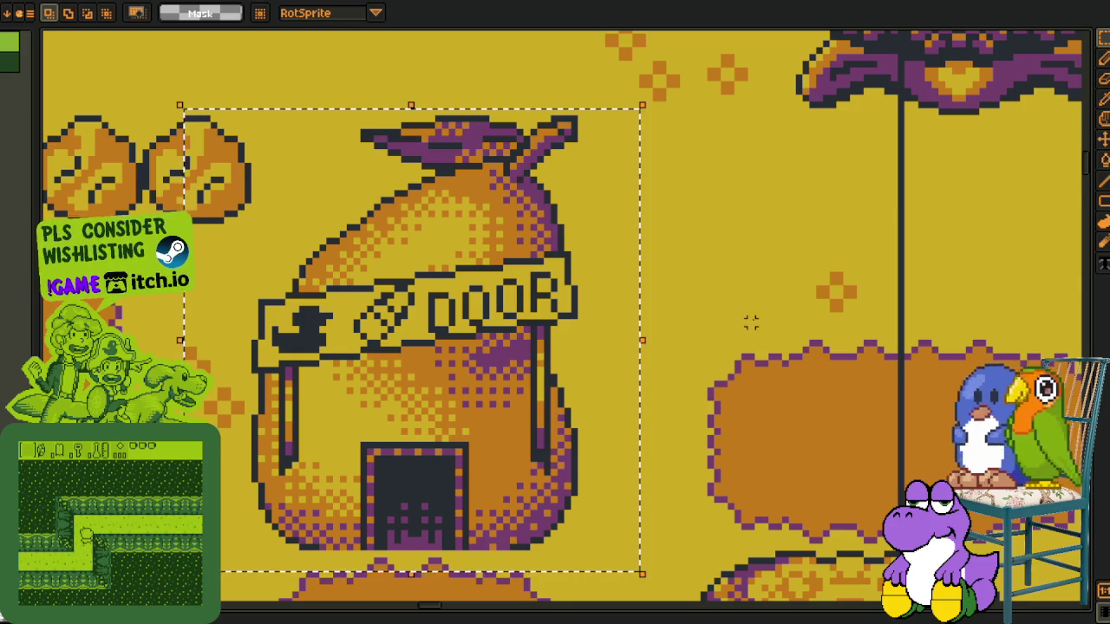
scroll(676, 309, down, 1)
scroll(668, 390, down, 1)
scroll(665, 436, up, 1)
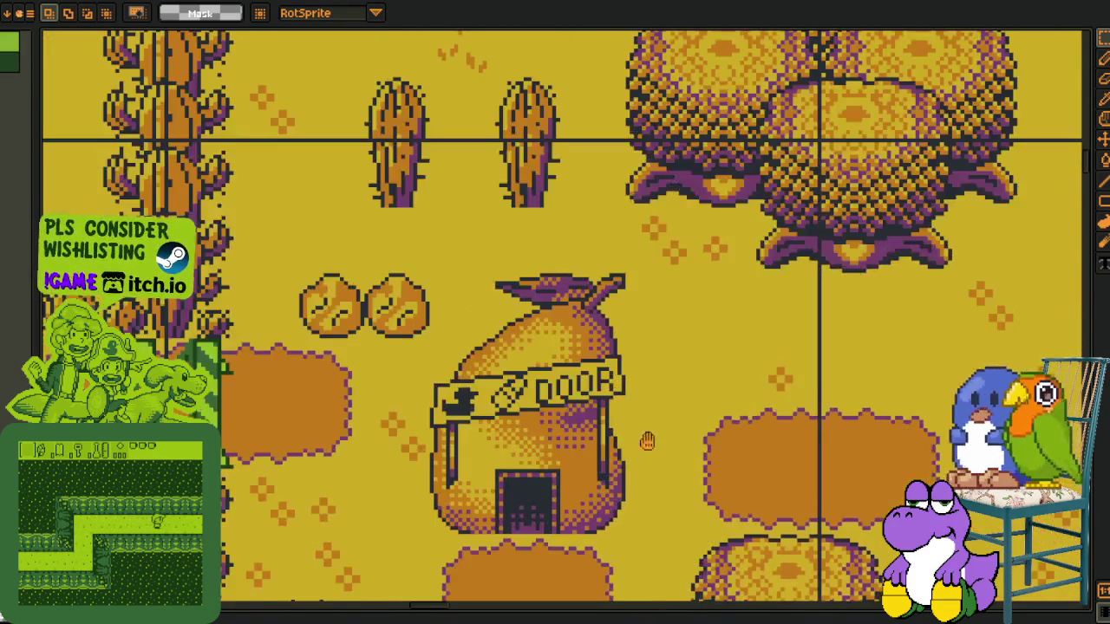
drag(369, 215, 719, 532)
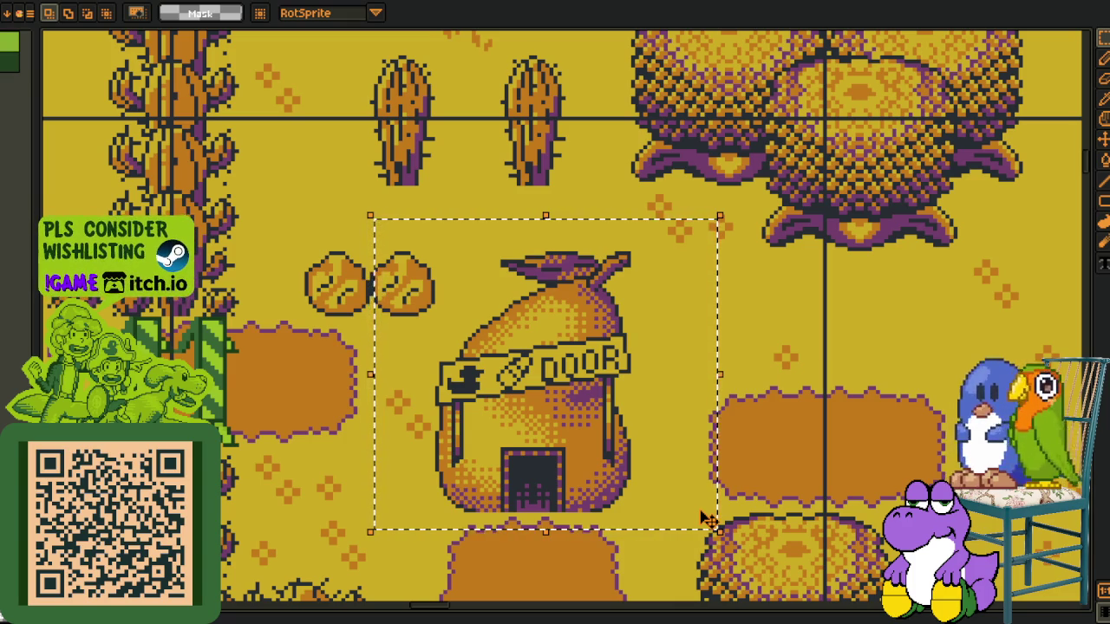
drag(387, 236, 678, 511)
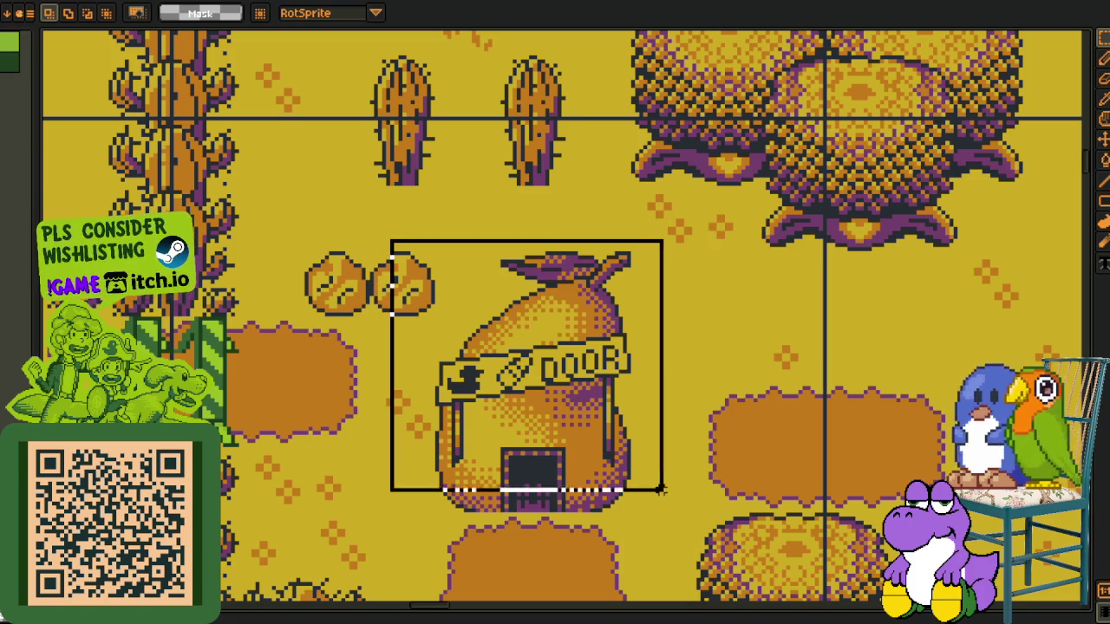
Look over the hut with the wooden sign and recentre on the acorn DOOR hut
scroll(718, 334, down, 3)
scroll(743, 367, down, 3)
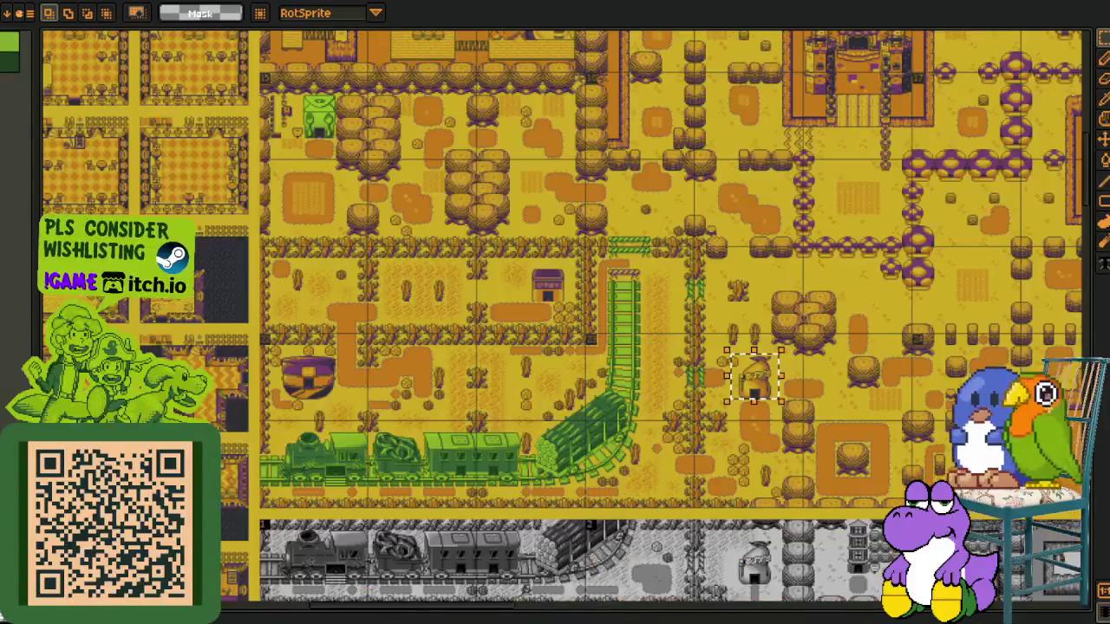
scroll(823, 407, up, 1)
scroll(876, 440, up, 1)
drag(486, 277, 858, 433)
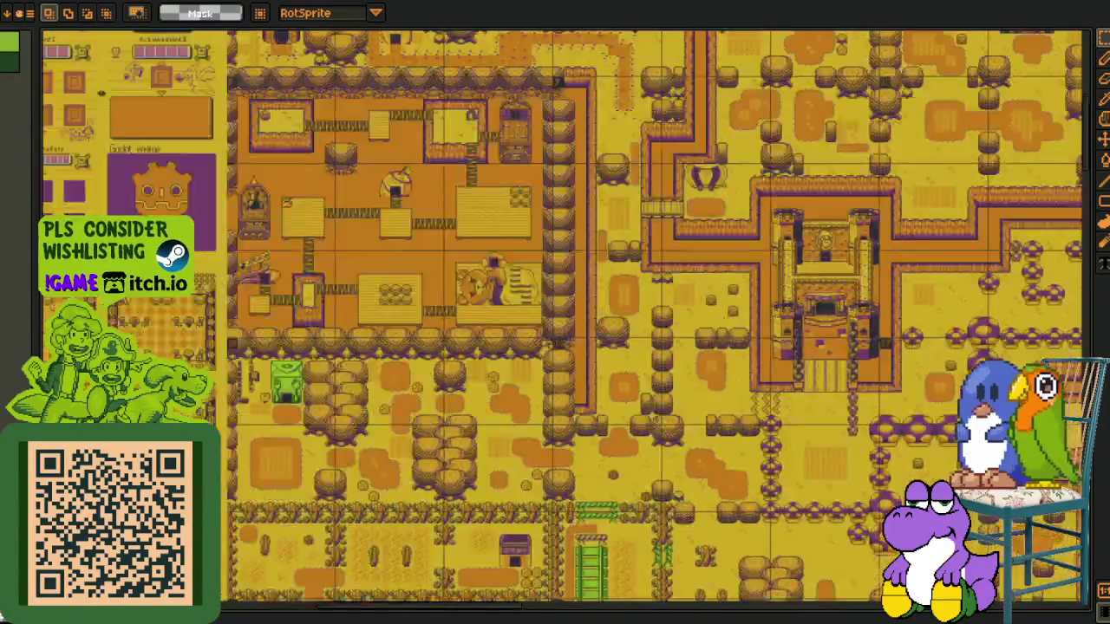
scroll(291, 287, up, 1)
scroll(291, 288, up, 3)
drag(291, 288, 803, 548)
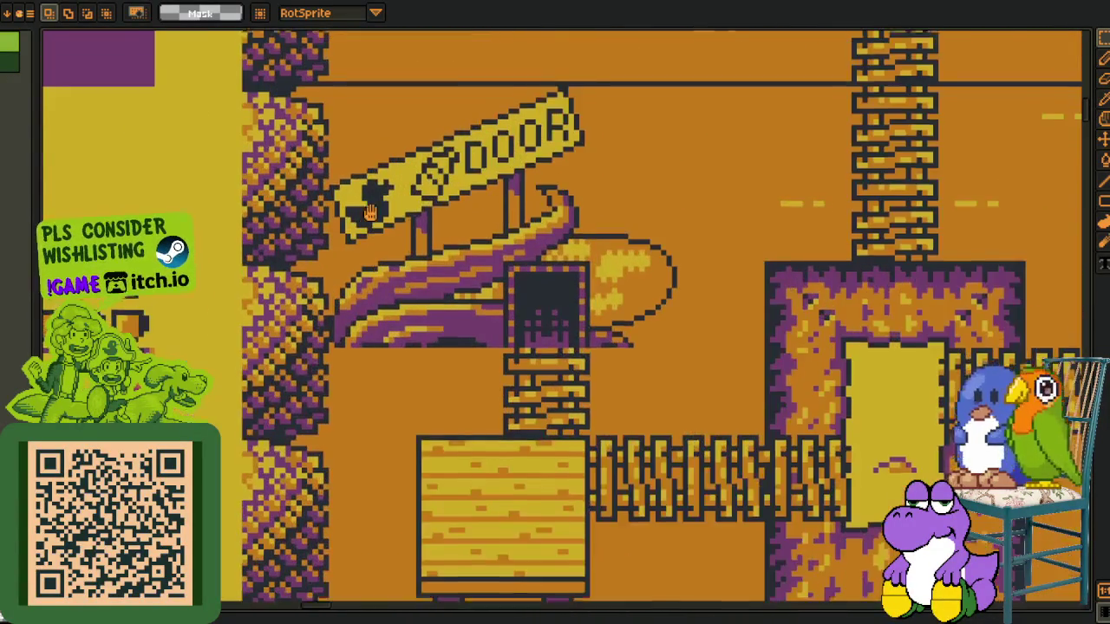
scroll(737, 458, down, 3)
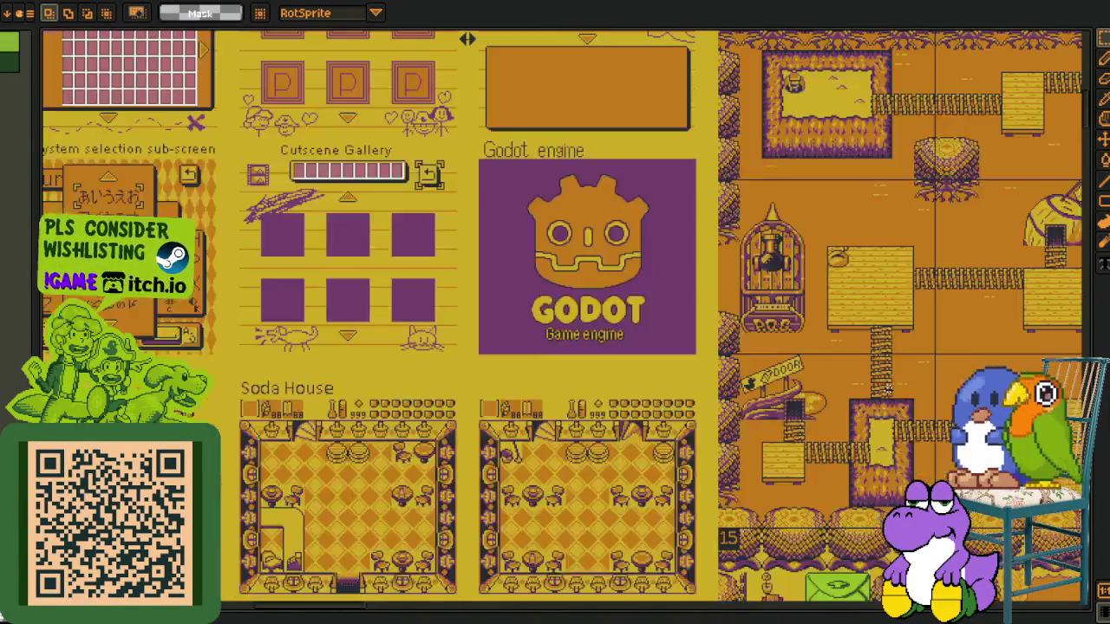
scroll(763, 416, up, 1)
scroll(783, 378, up, 1)
scroll(782, 379, up, 2)
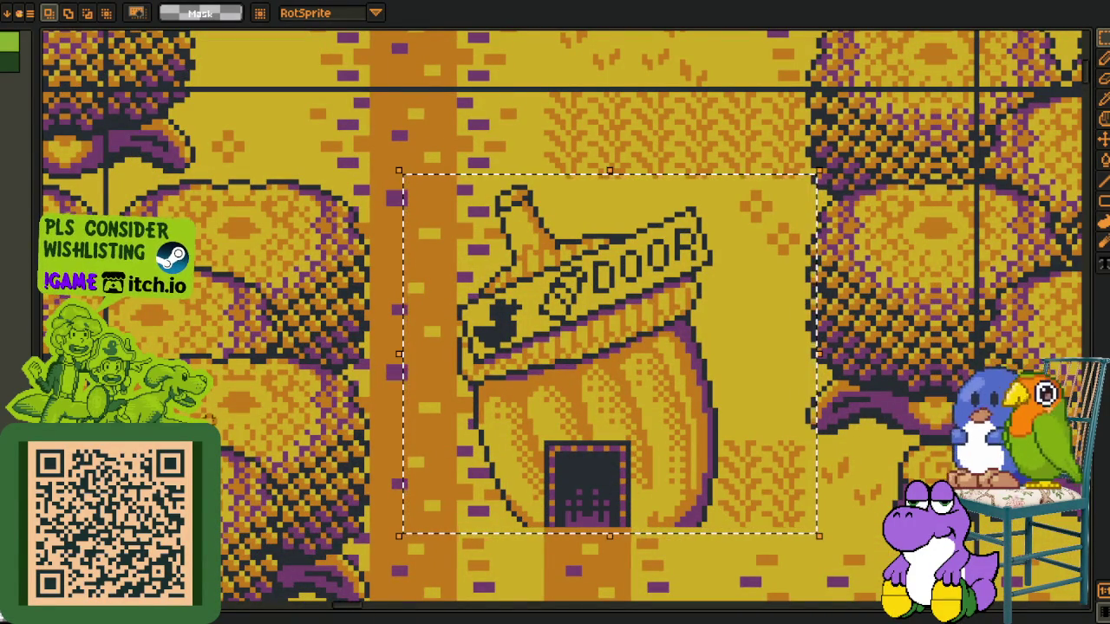
drag(558, 426, 421, 393)
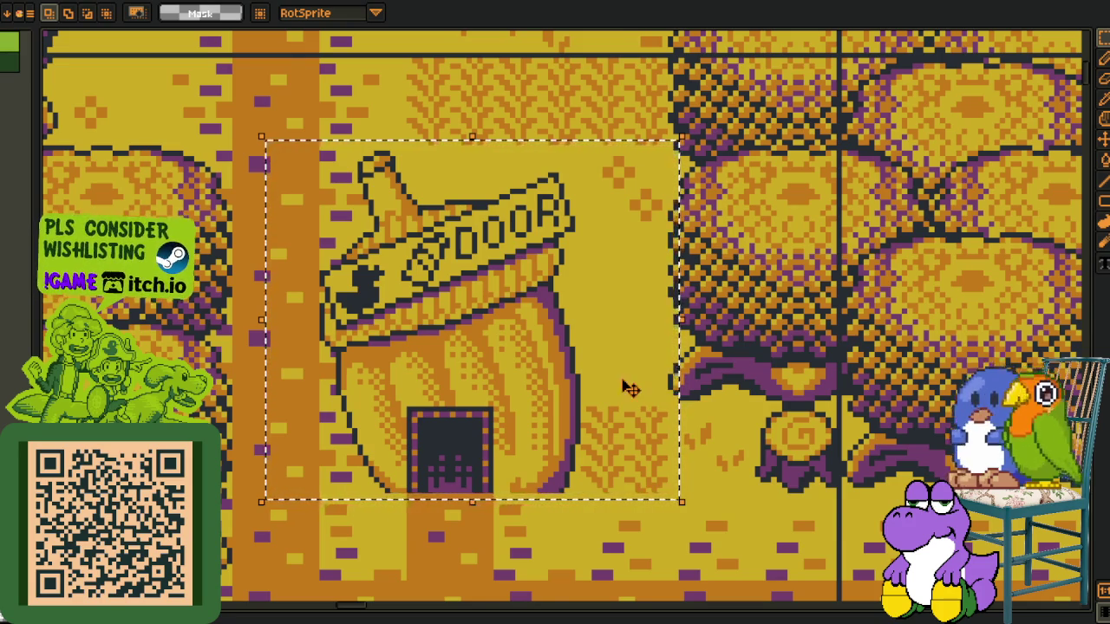
Zoom in and out around the acorn DOOR hut to inspect it
scroll(606, 403, down, 5)
scroll(520, 399, down, 1)
scroll(451, 395, up, 1)
scroll(429, 393, up, 1)
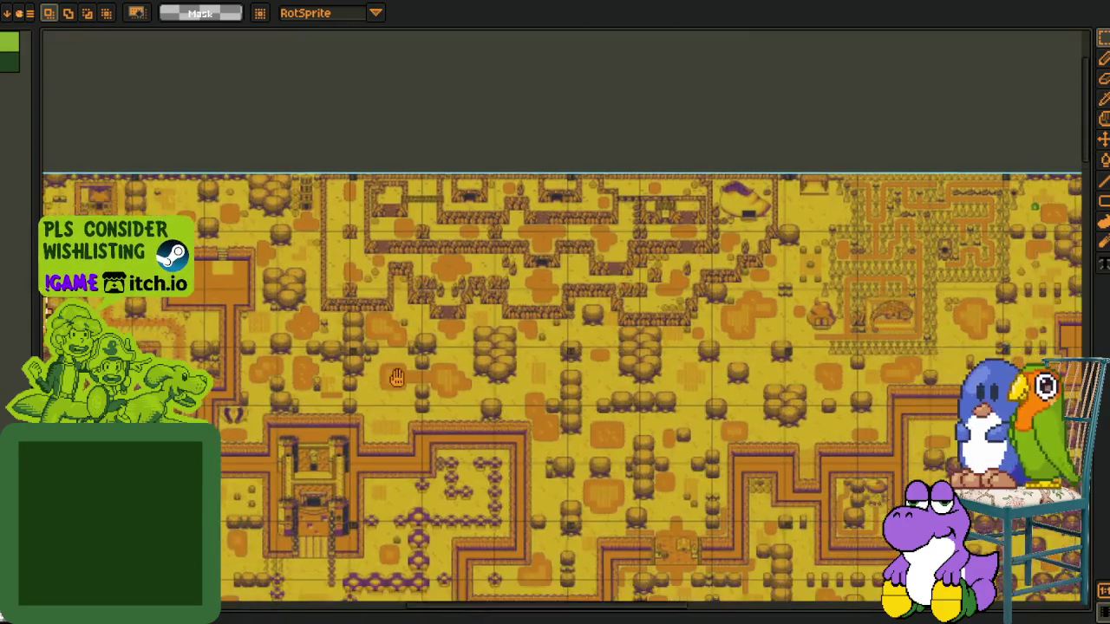
scroll(429, 393, down, 3)
scroll(416, 397, down, 3)
scroll(407, 401, down, 2)
scroll(399, 403, down, 1)
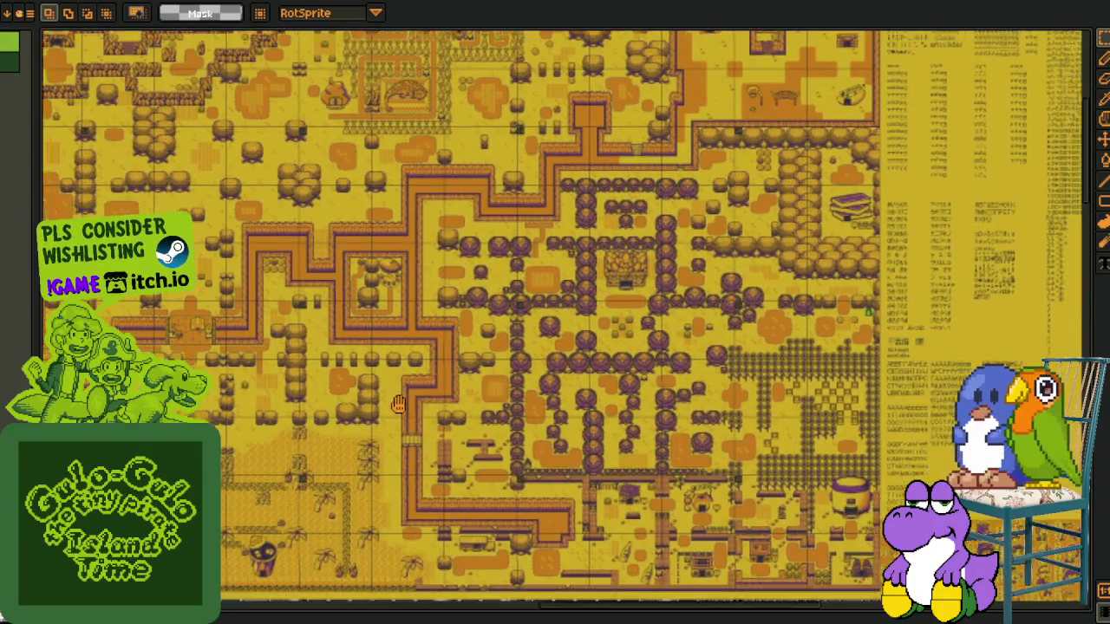
scroll(397, 405, down, 2)
scroll(623, 403, up, 1)
scroll(607, 416, up, 2)
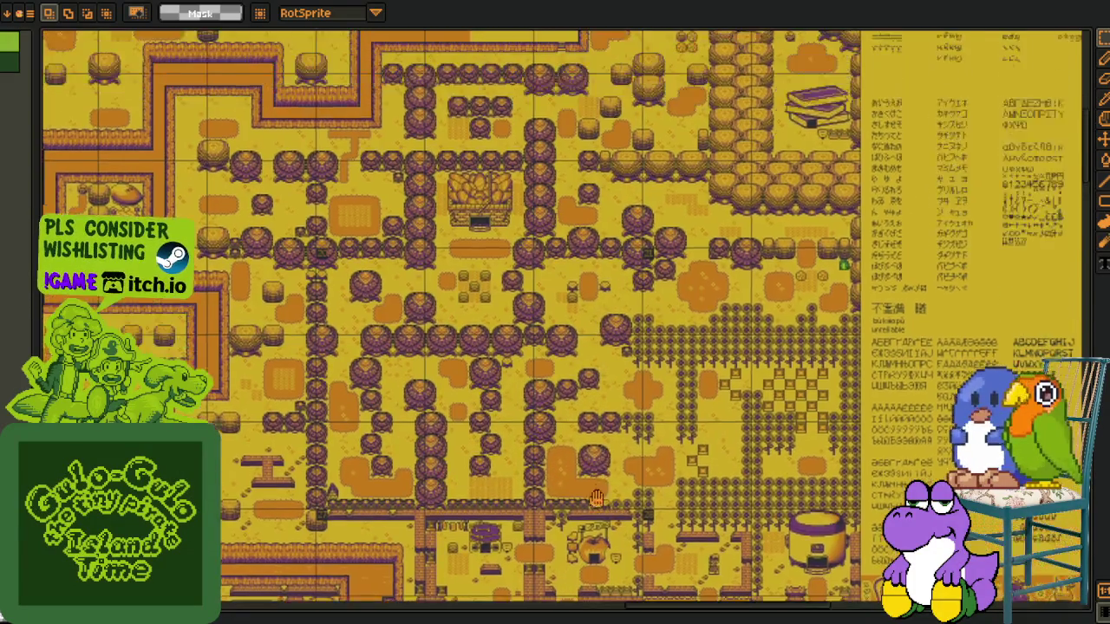
scroll(588, 432, up, 2)
scroll(570, 446, up, 2)
scroll(571, 449, up, 3)
scroll(578, 444, up, 1)
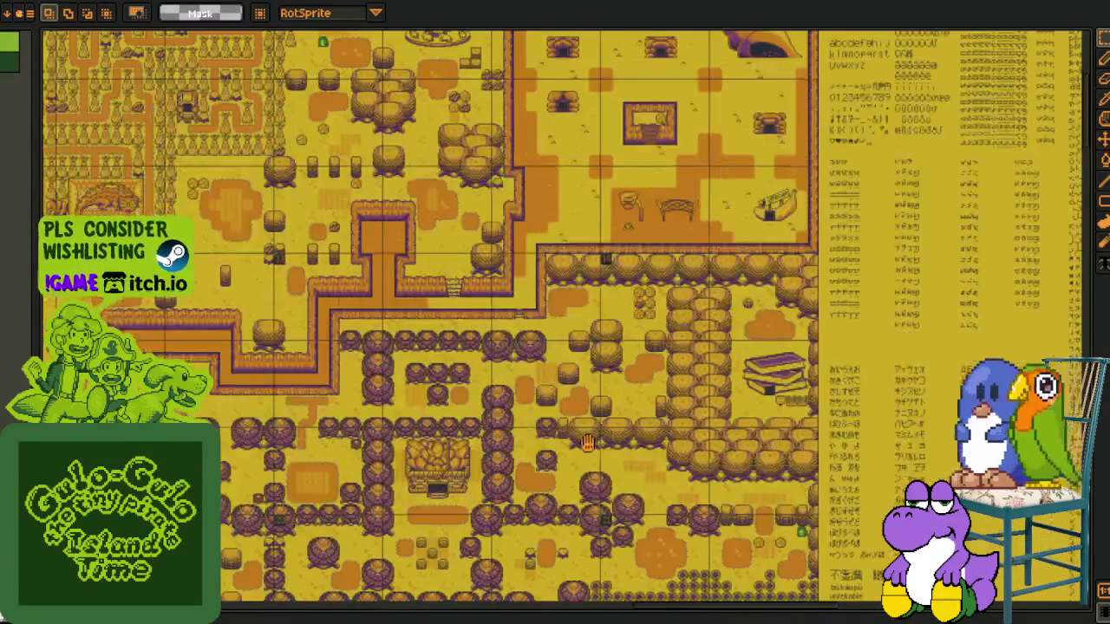
scroll(587, 440, up, 2)
scroll(590, 225, up, 2)
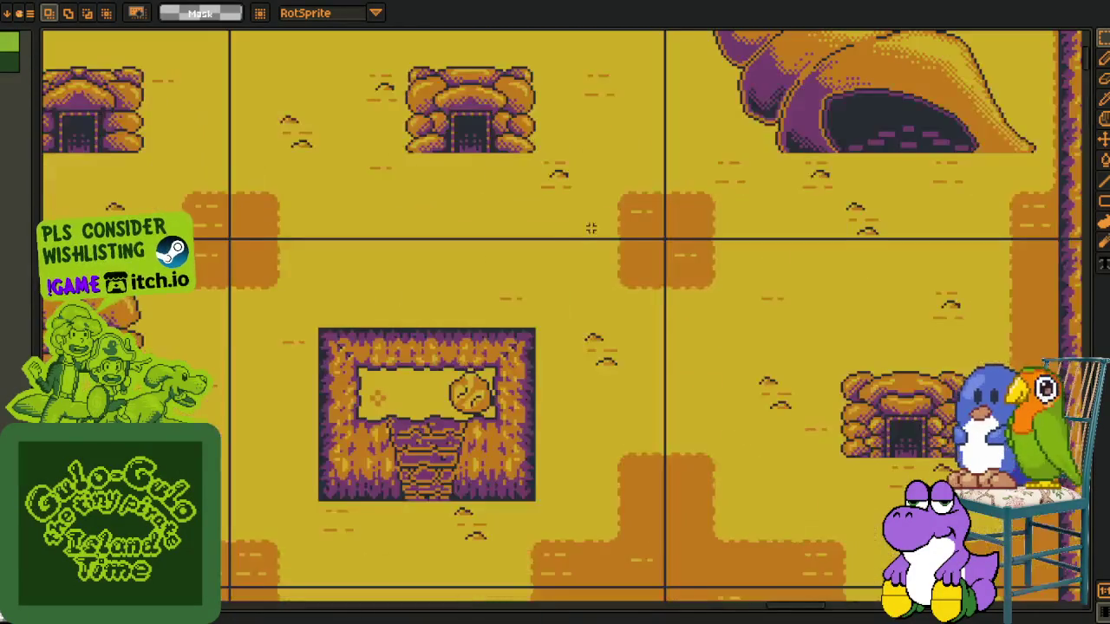
scroll(429, 222, down, 1)
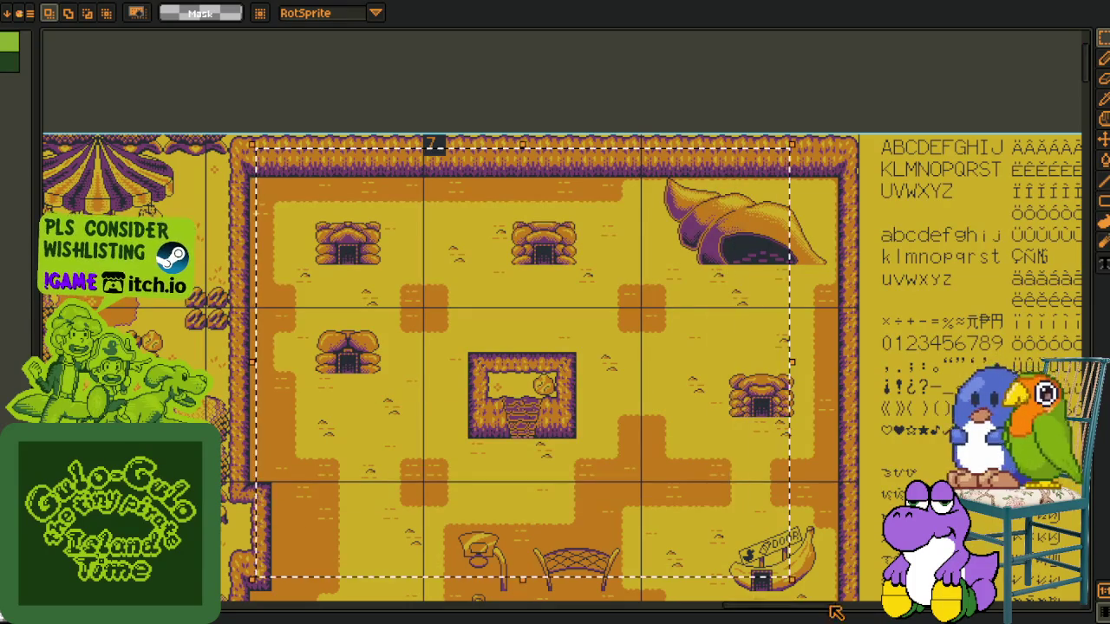
scroll(823, 603, down, 2)
Move across the sheet and draw a new marquee selection
scroll(824, 602, right, 5)
scroll(824, 602, right, 5)
scroll(555, 312, left, 5)
scroll(555, 312, up, 3)
scroll(555, 312, up, 2)
scroll(555, 312, up, 1)
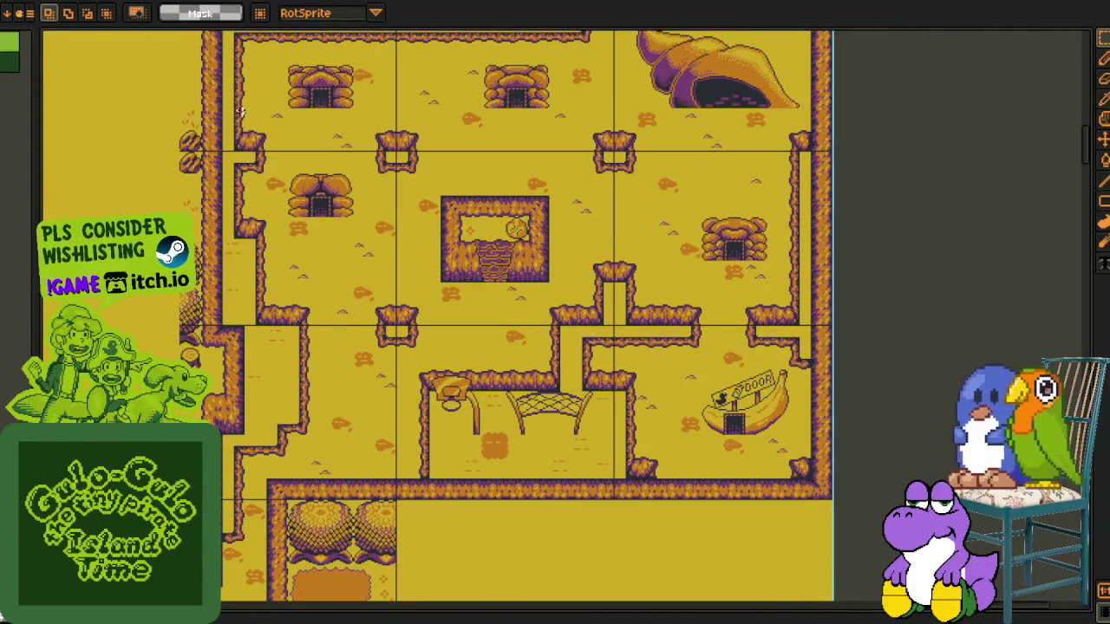
scroll(746, 498, down, 1)
scroll(747, 497, left, 2)
scroll(746, 498, left, 3)
scroll(746, 498, left, 5)
scroll(177, 139, down, 1)
scroll(177, 139, left, 5)
scroll(177, 139, up, 1)
scroll(177, 139, up, 1)
drag(177, 138, 735, 523)
Navigate around the sheet toward the character portraits
scroll(533, 415, down, 3)
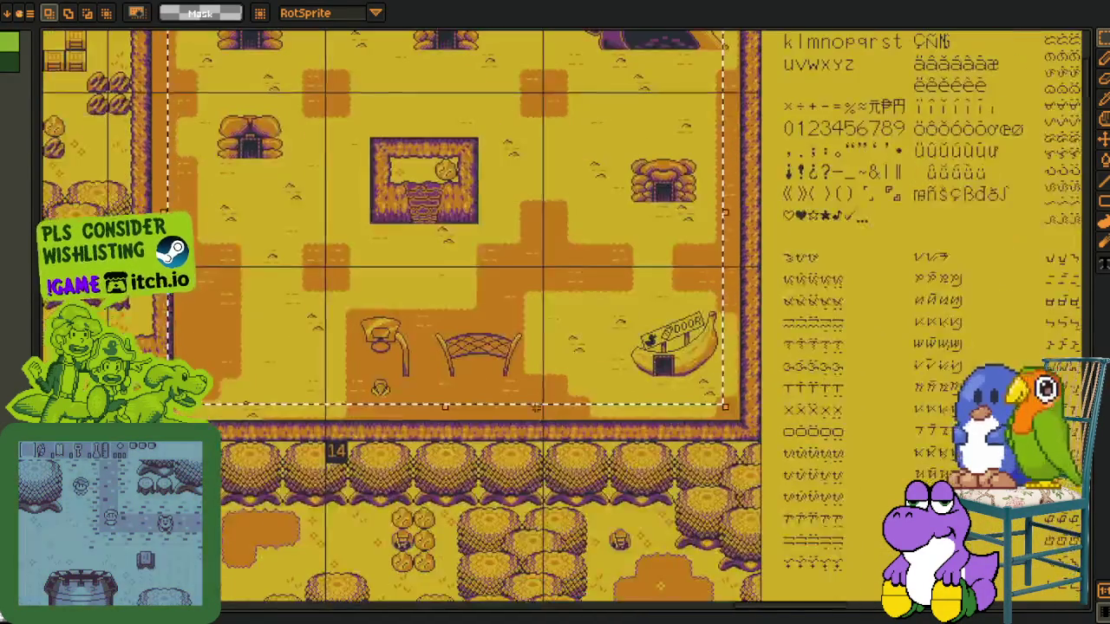
scroll(529, 422, down, 1)
scroll(528, 422, down, 2)
scroll(529, 422, down, 1)
scroll(529, 422, left, 1)
scroll(563, 442, down, 1)
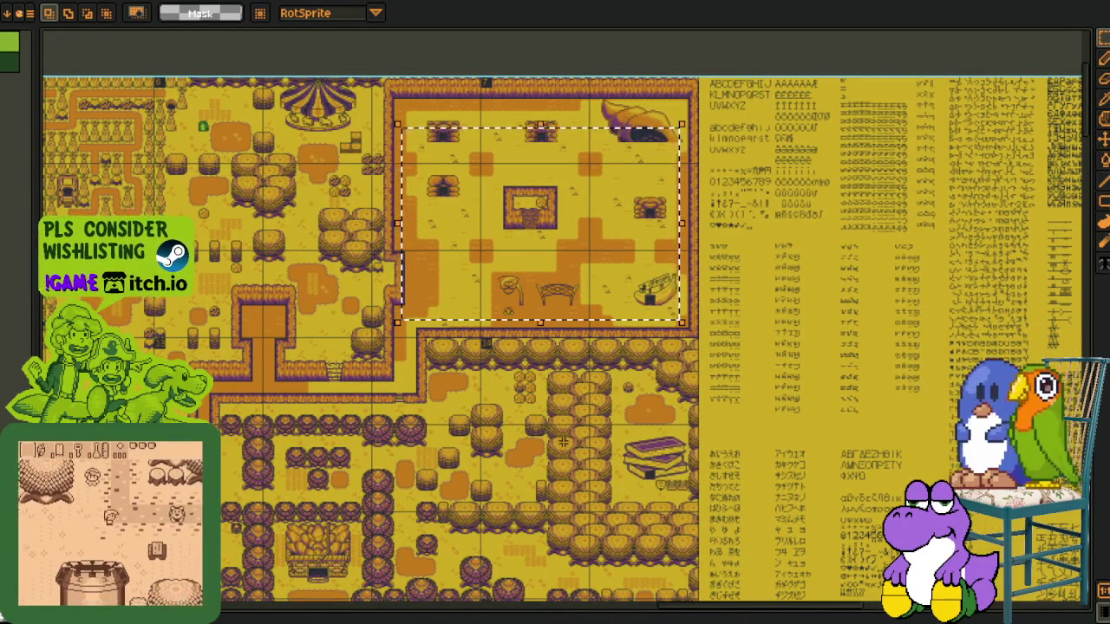
scroll(438, 420, up, 2)
scroll(485, 364, up, 1)
scroll(485, 364, right, 1)
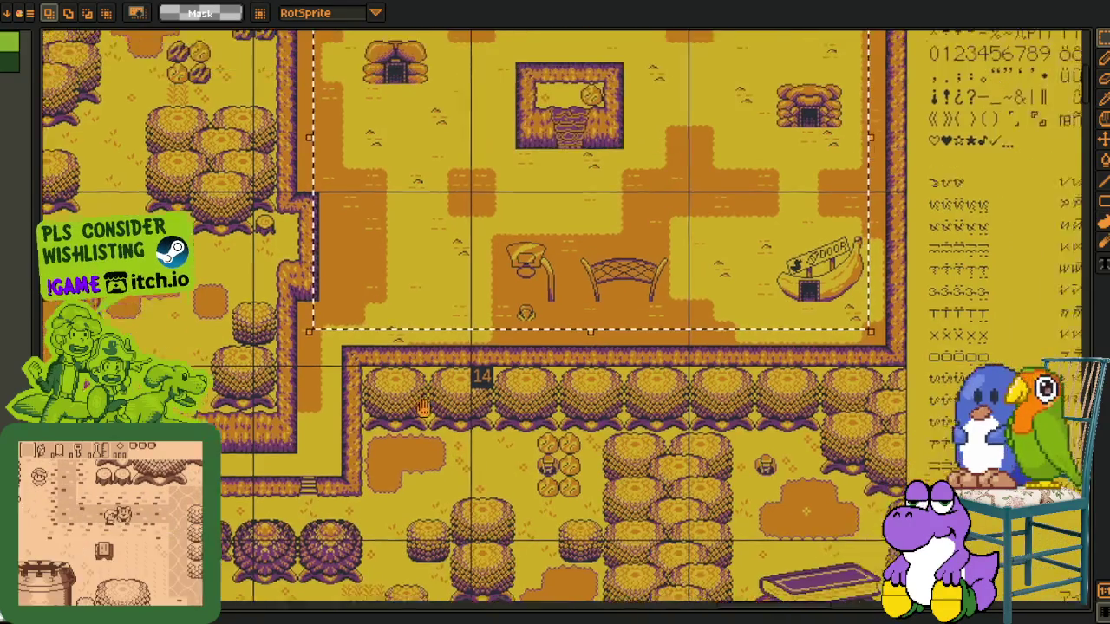
scroll(378, 473, up, 1)
scroll(378, 474, right, 1)
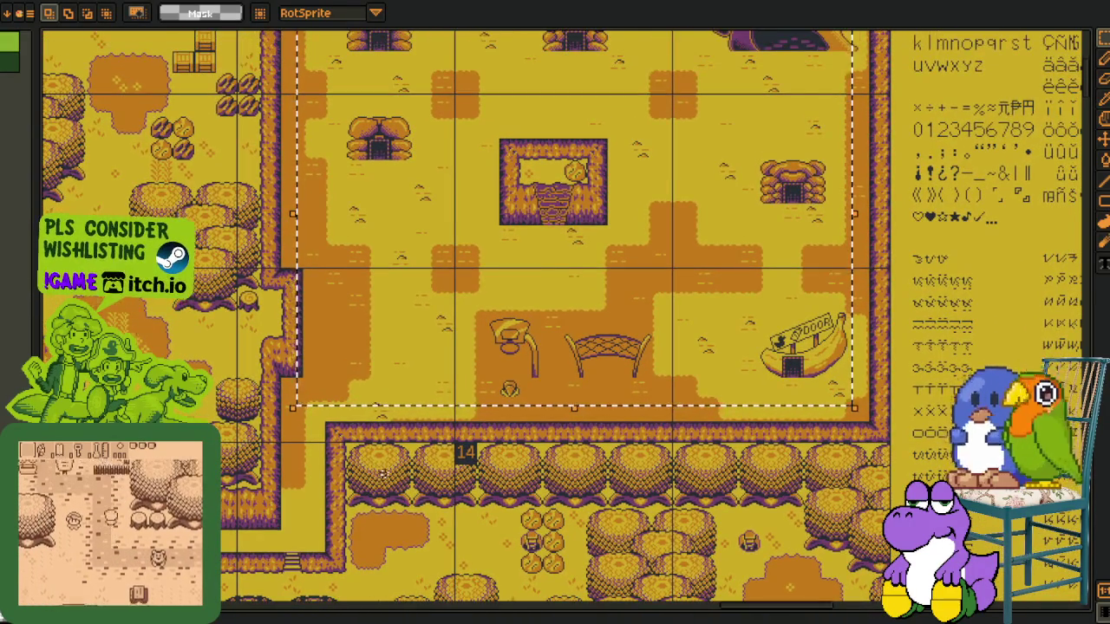
scroll(382, 472, down, 2)
scroll(382, 473, up, 2)
scroll(378, 390, up, 1)
scroll(375, 308, right, 1)
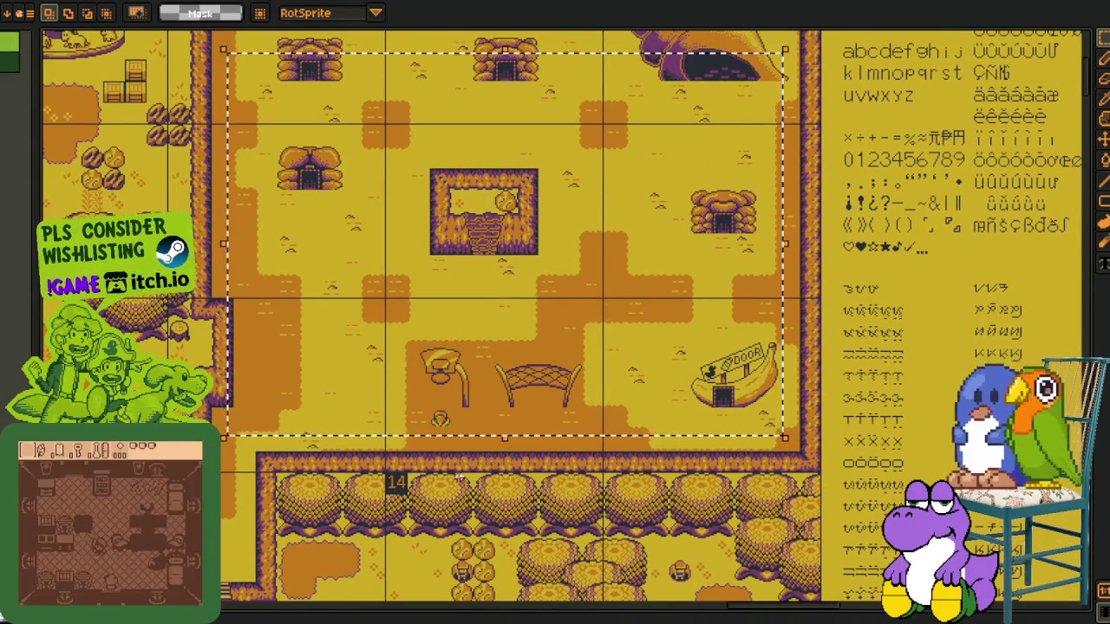
scroll(359, 384, up, 2)
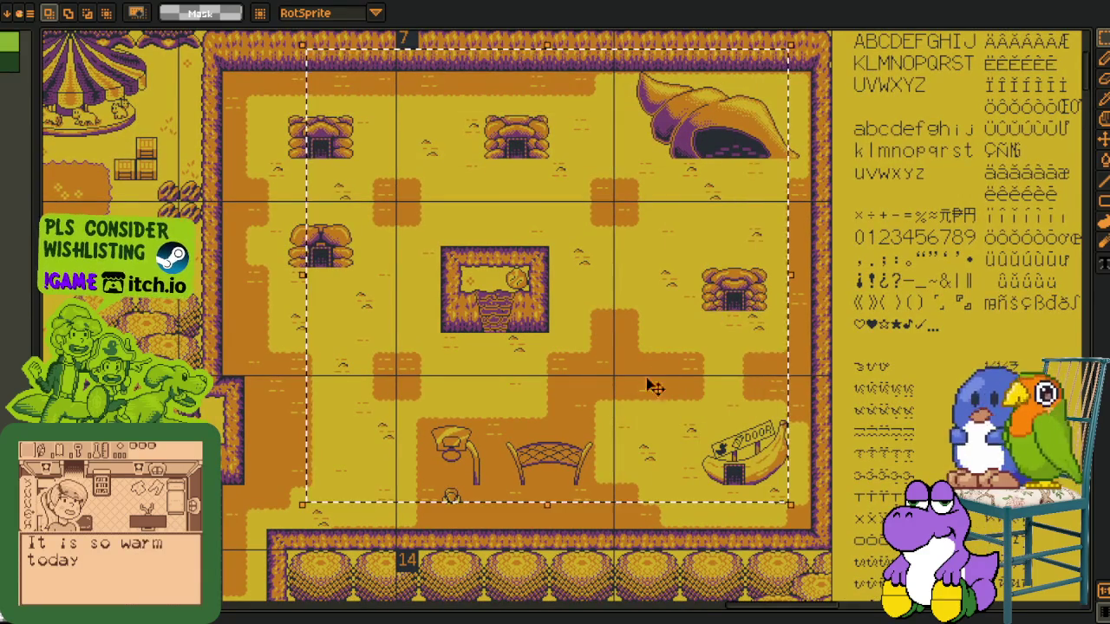
scroll(657, 373, down, 1)
scroll(573, 393, right, 1)
scroll(459, 472, down, 2)
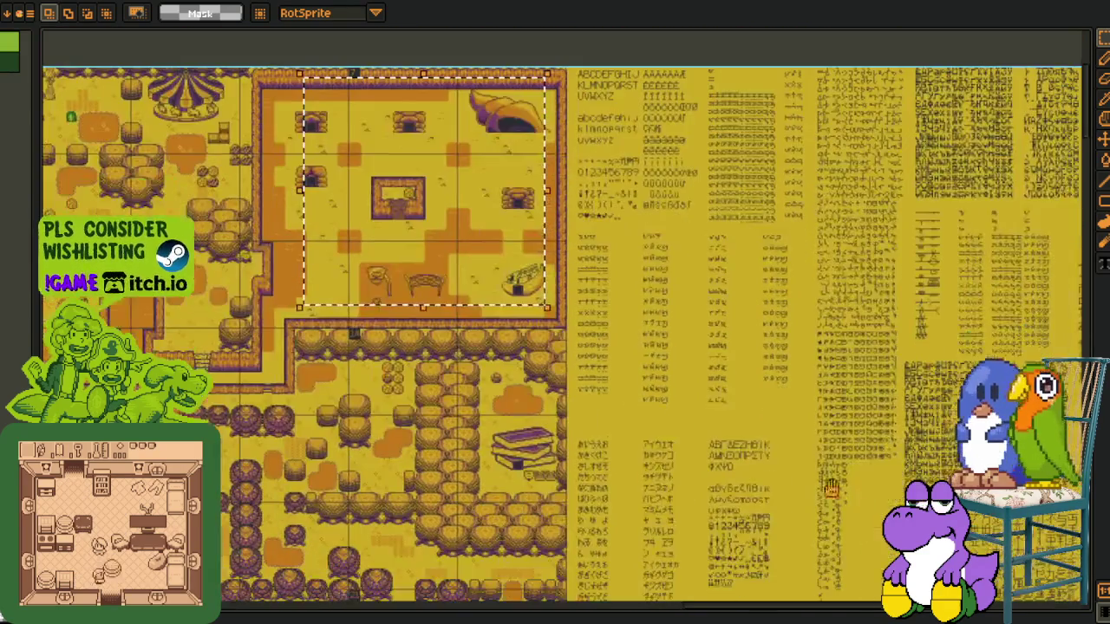
scroll(460, 472, down, 2)
scroll(460, 473, left, 2)
scroll(459, 473, down, 1)
Select a row of three portraits
scroll(460, 472, up, 2)
scroll(459, 473, down, 2)
scroll(423, 399, down, 3)
scroll(423, 399, left, 3)
scroll(521, 485, down, 3)
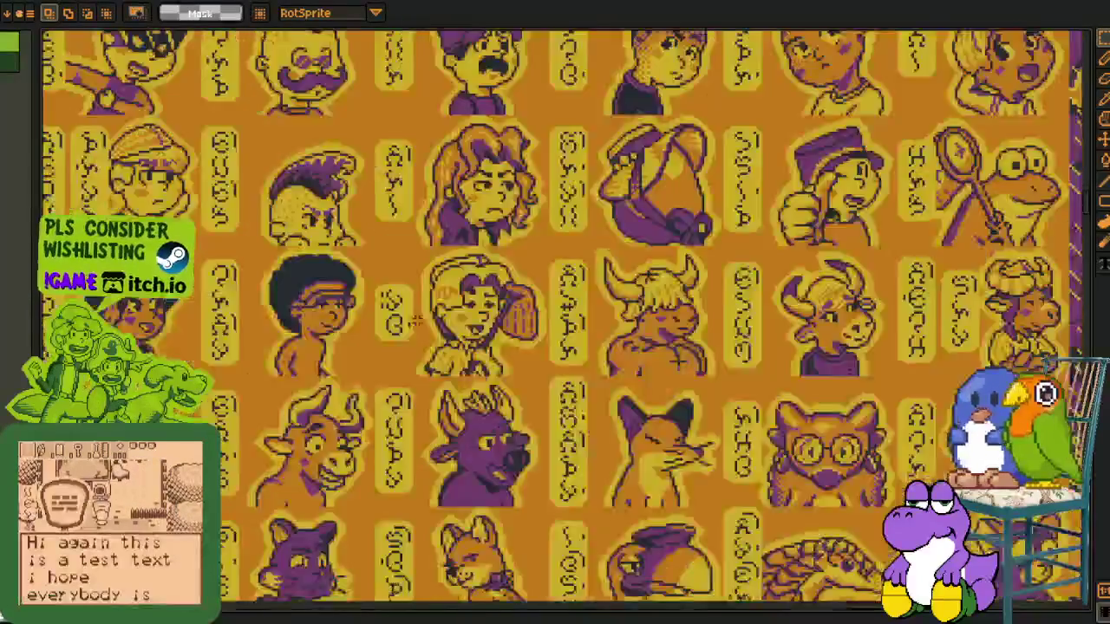
scroll(607, 538, down, 2)
scroll(683, 592, down, 2)
scroll(683, 592, up, 1)
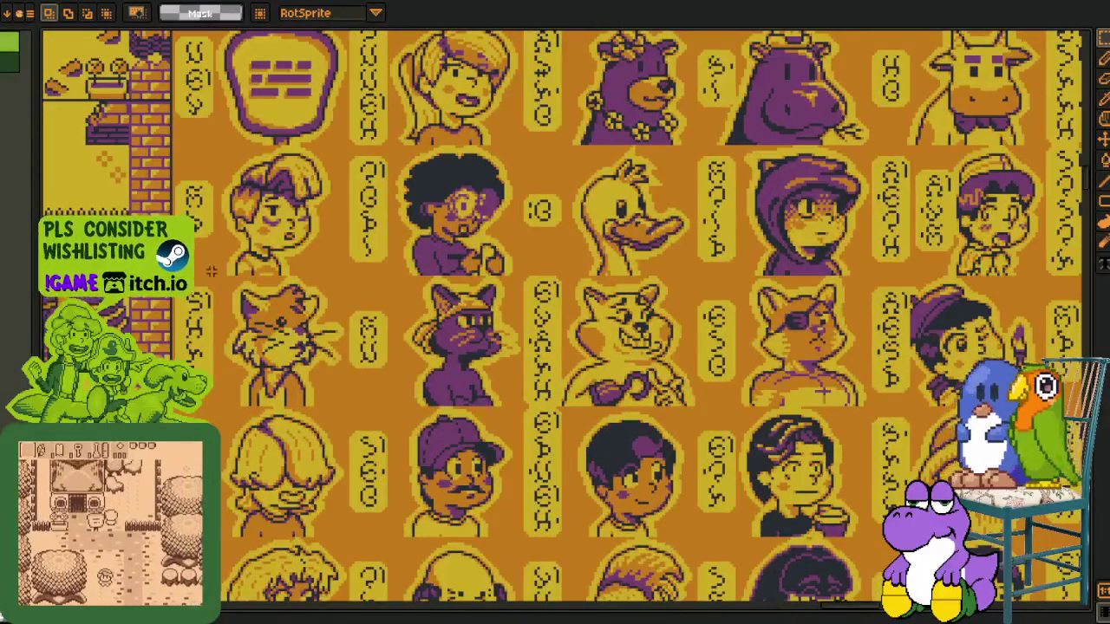
scroll(520, 364, up, 1)
scroll(286, 345, left, 2)
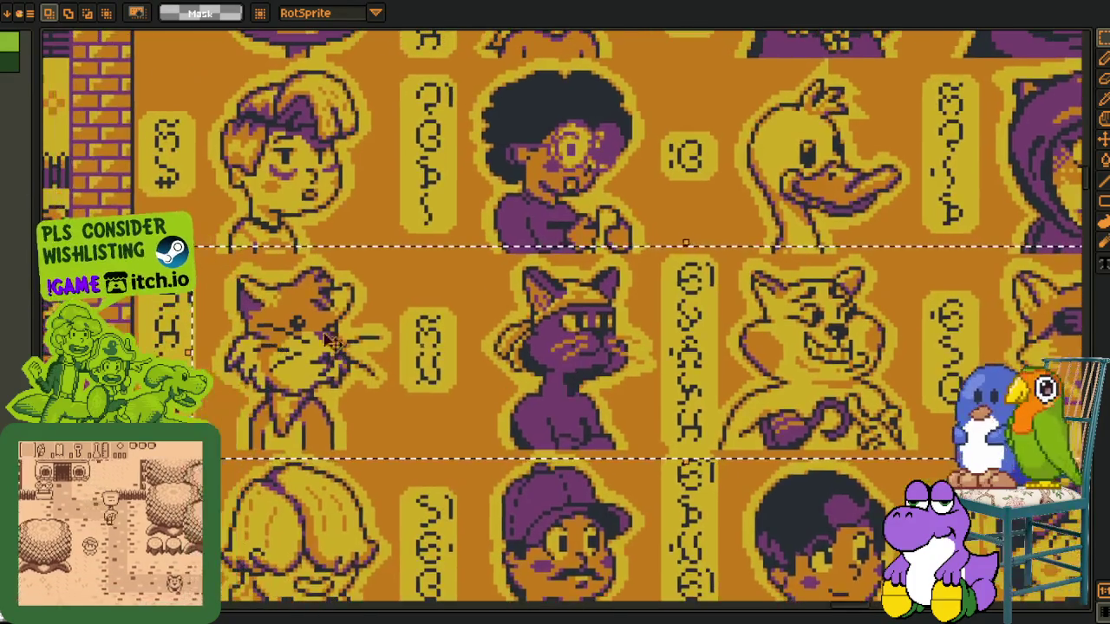
scroll(805, 401, right, 3)
scroll(781, 382, down, 1)
scroll(737, 347, down, 1)
scroll(650, 291, down, 3)
scroll(649, 281, down, 5)
scroll(649, 281, right, 3)
scroll(649, 281, down, 5)
scroll(649, 280, up, 1)
scroll(650, 281, up, 1)
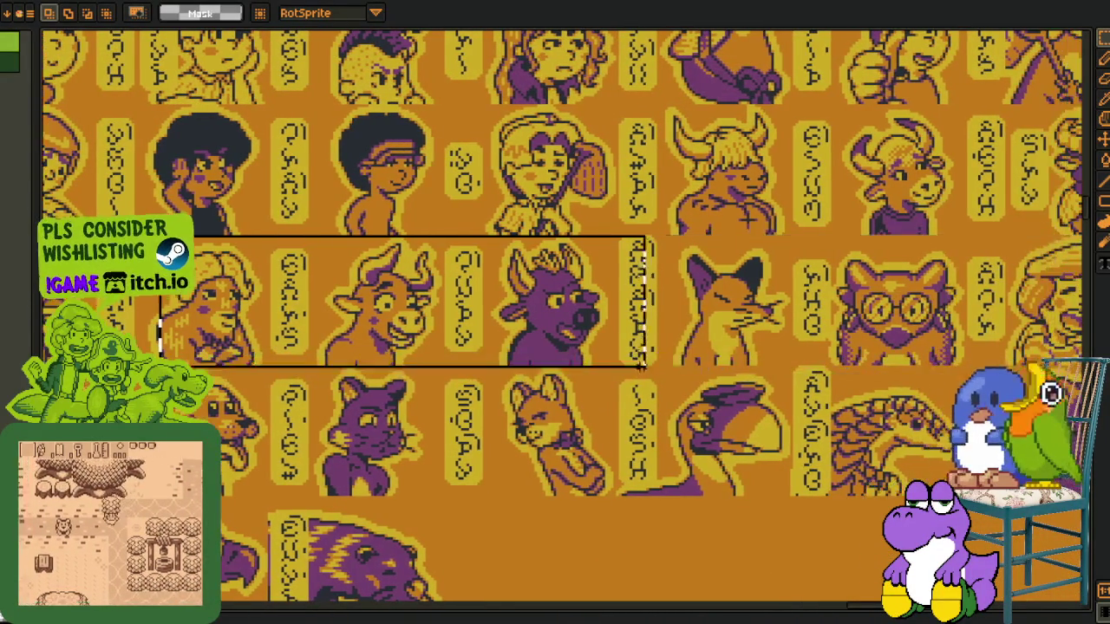
drag(201, 237, 661, 372)
Select the mushroom-hat portrait
scroll(666, 364, left, 3)
scroll(564, 442, down, 3)
scroll(537, 425, right, 3)
scroll(590, 416, right, 3)
scroll(685, 293, up, 2)
scroll(685, 292, up, 1)
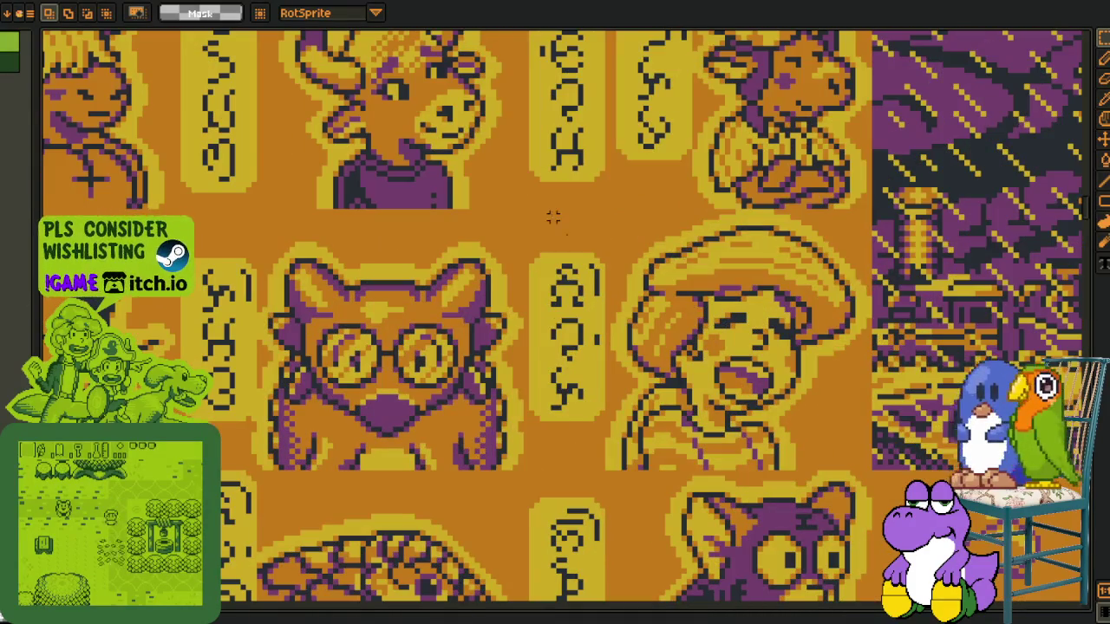
drag(888, 477, 874, 472)
Select the boy portrait, then the row of portraits including both afros
scroll(555, 425, up, 2)
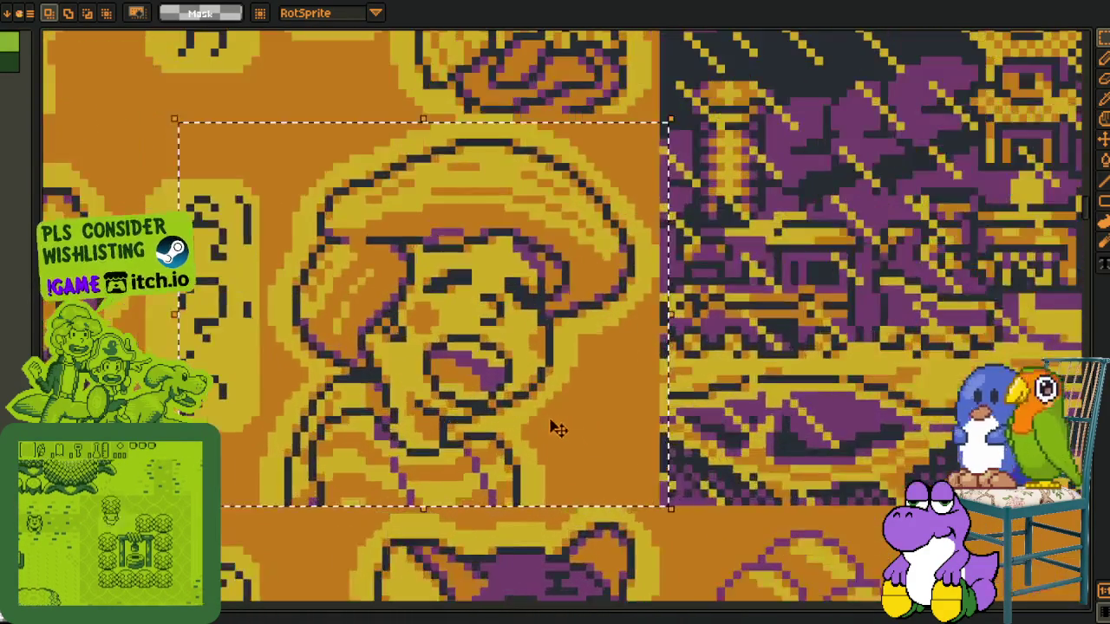
scroll(555, 416, down, 2)
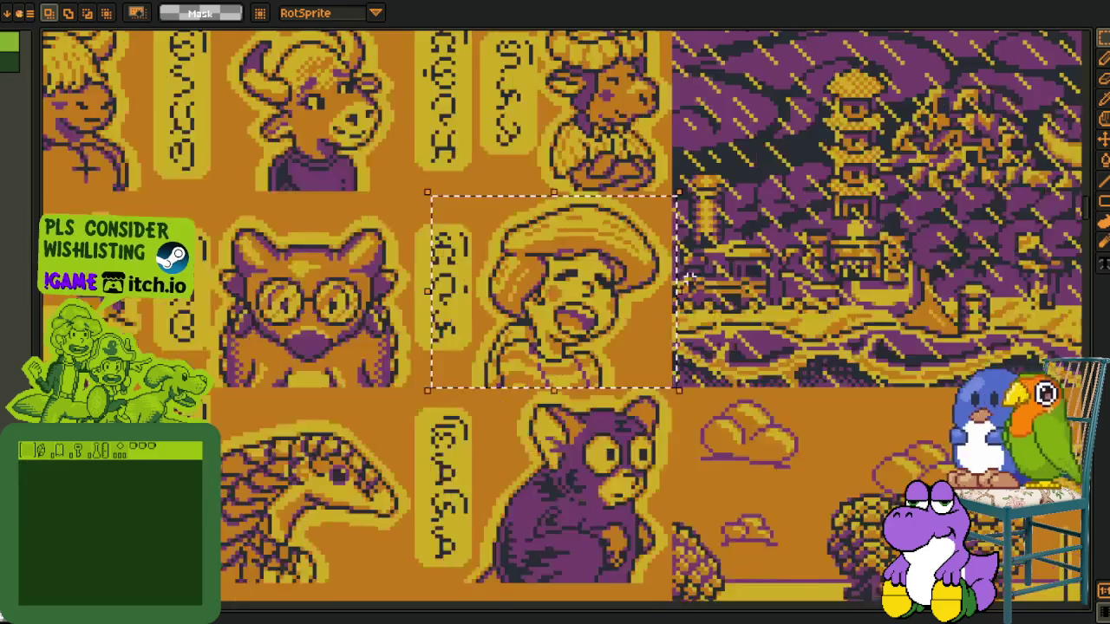
scroll(550, 476, down, 2)
scroll(433, 390, up, 3)
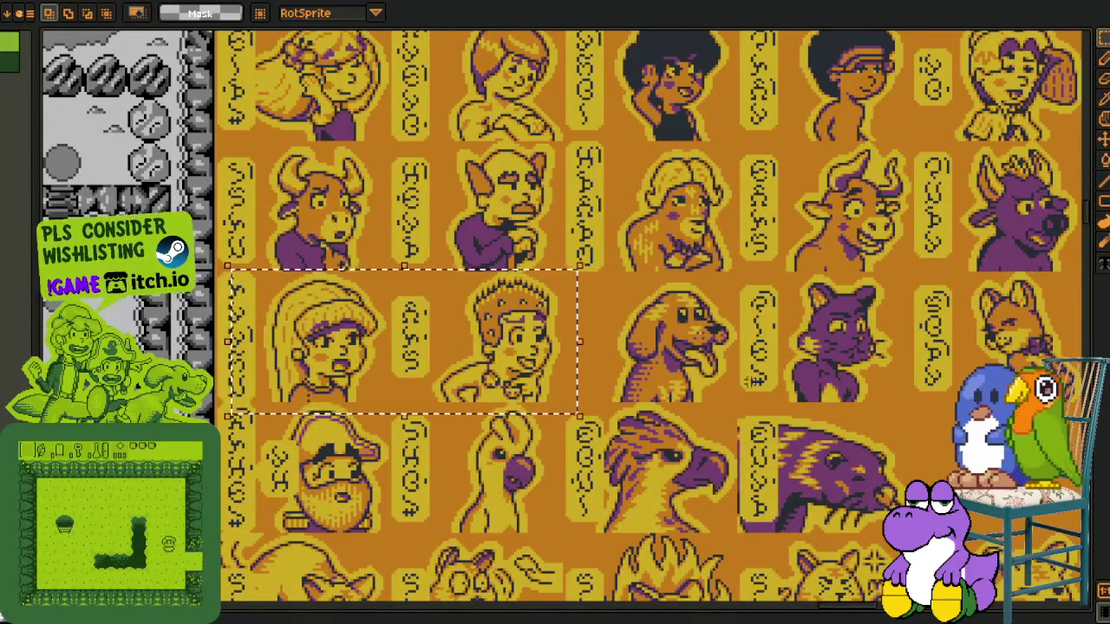
scroll(673, 389, down, 2)
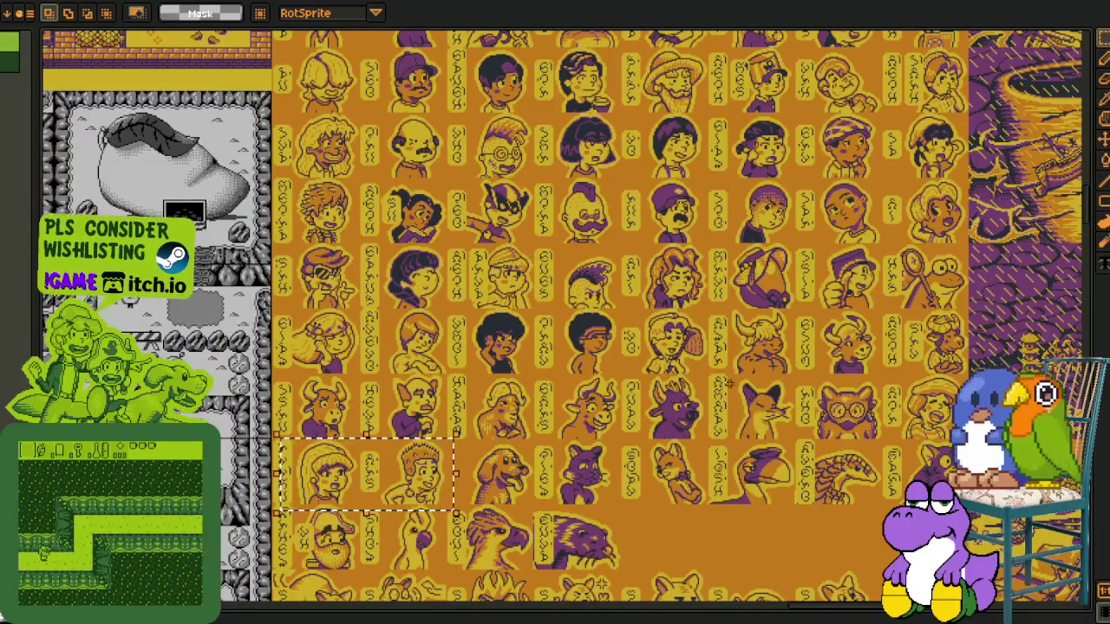
scroll(708, 361, up, 3)
scroll(741, 397, left, 3)
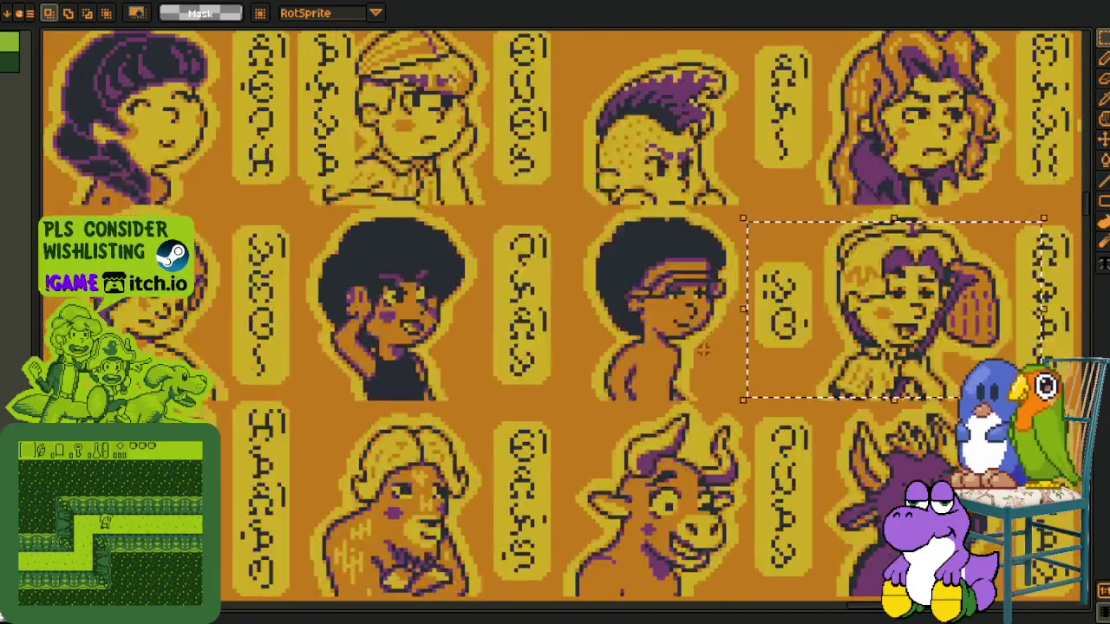
scroll(264, 279, left, 2)
scroll(303, 286, up, 1)
mouse_move(170, 230)
mouse_down()
mouse_move(466, 426)
mouse_move(481, 452)
mouse_up()
scroll(489, 342, down, 1)
mouse_move(1003, 273)
mouse_down()
mouse_move(544, 423)
mouse_move(47, 446)
mouse_up()
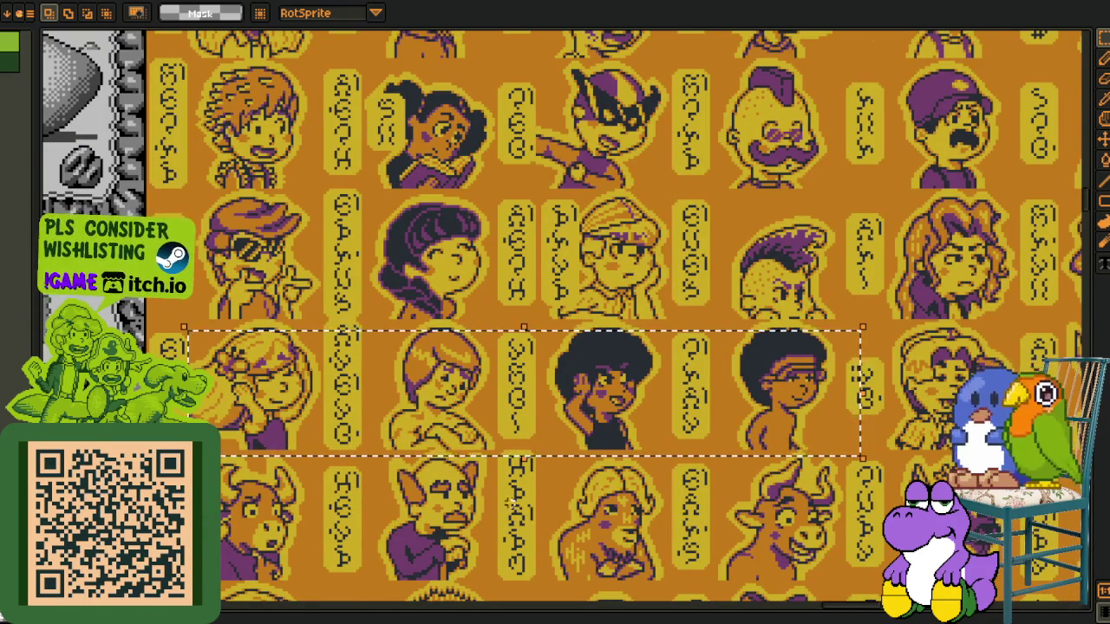
Select the owl portrait
scroll(533, 485, down, 1)
scroll(709, 412, right, 3)
scroll(685, 398, right, 3)
scroll(659, 386, right, 2)
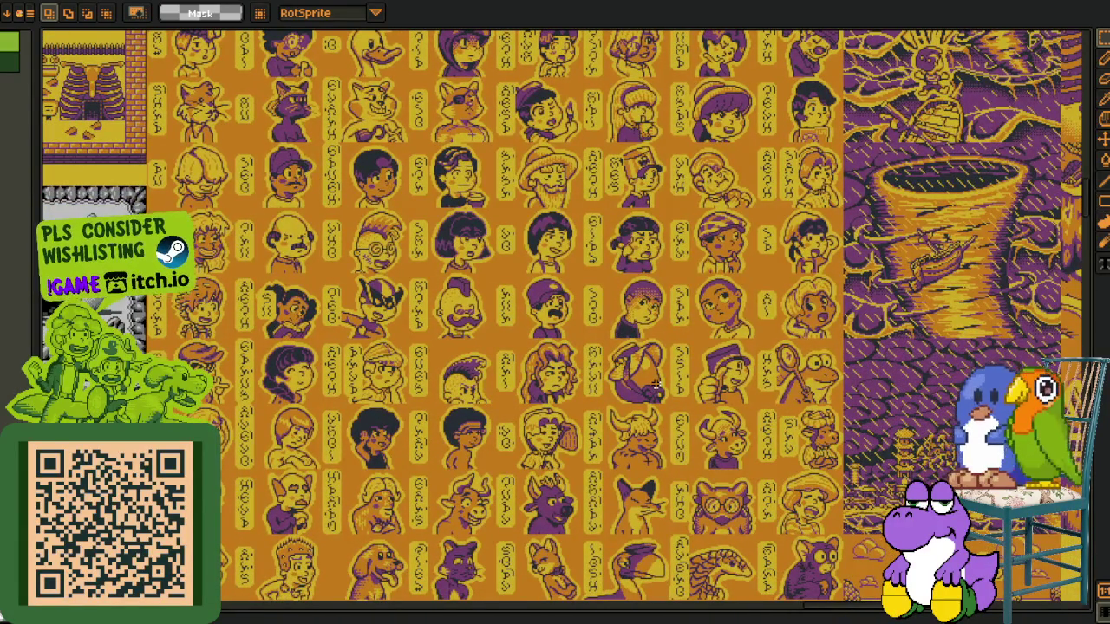
scroll(771, 399, down, 4)
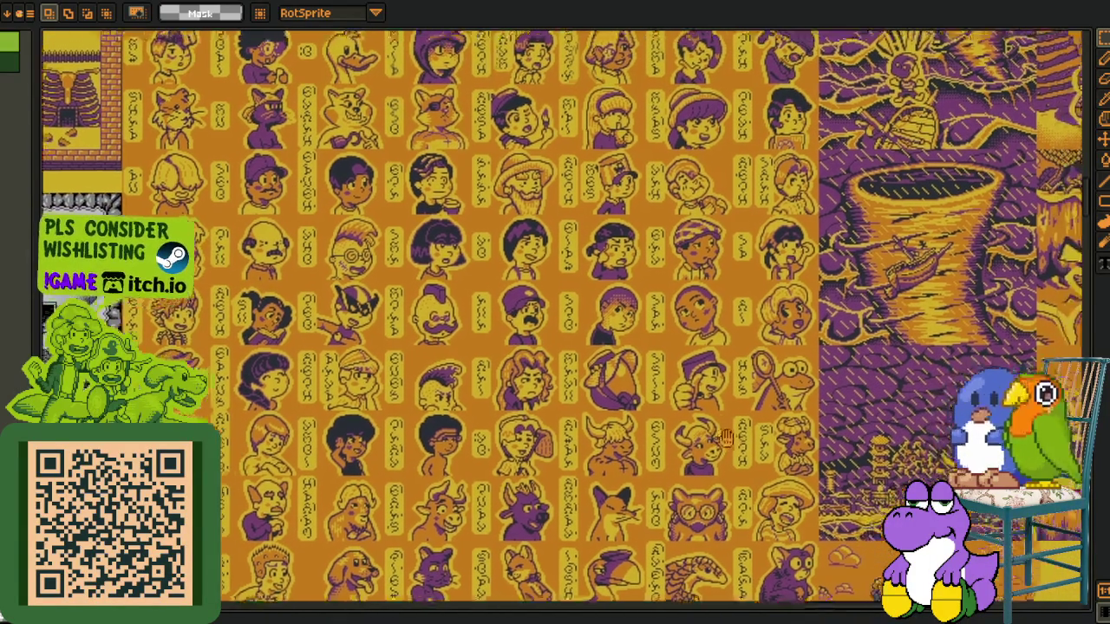
scroll(711, 403, right, 3)
scroll(675, 406, up, 1)
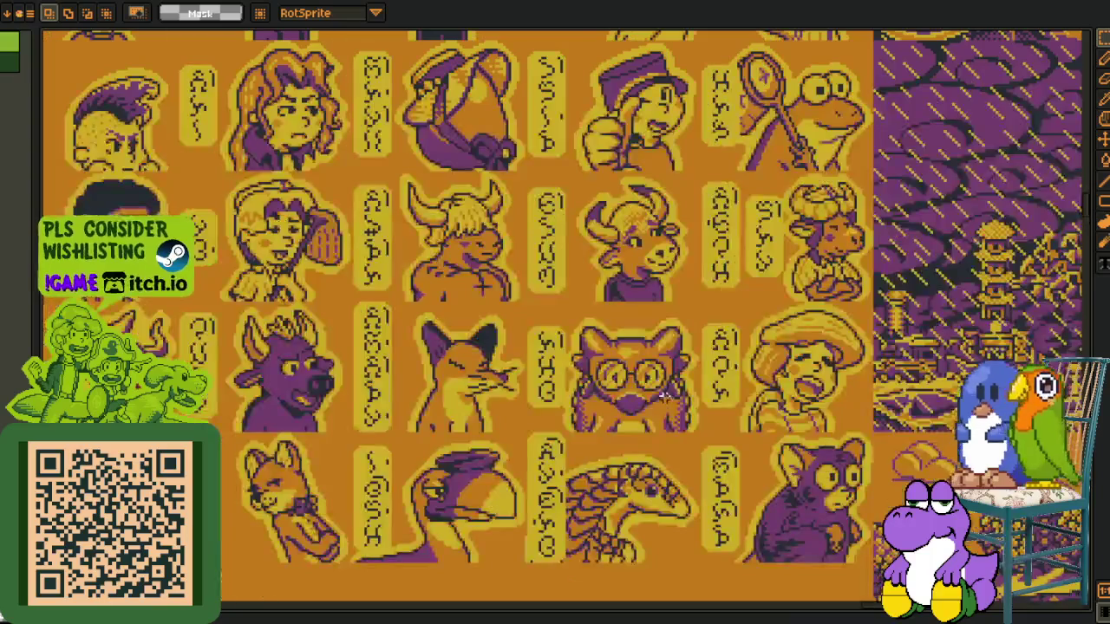
scroll(663, 396, down, 2)
scroll(664, 396, up, 2)
scroll(520, 347, right, 2)
scroll(358, 277, up, 1)
scroll(358, 277, up, 1)
drag(287, 228, 609, 460)
Select the sleeping cat picture on the map
scroll(611, 477, down, 3)
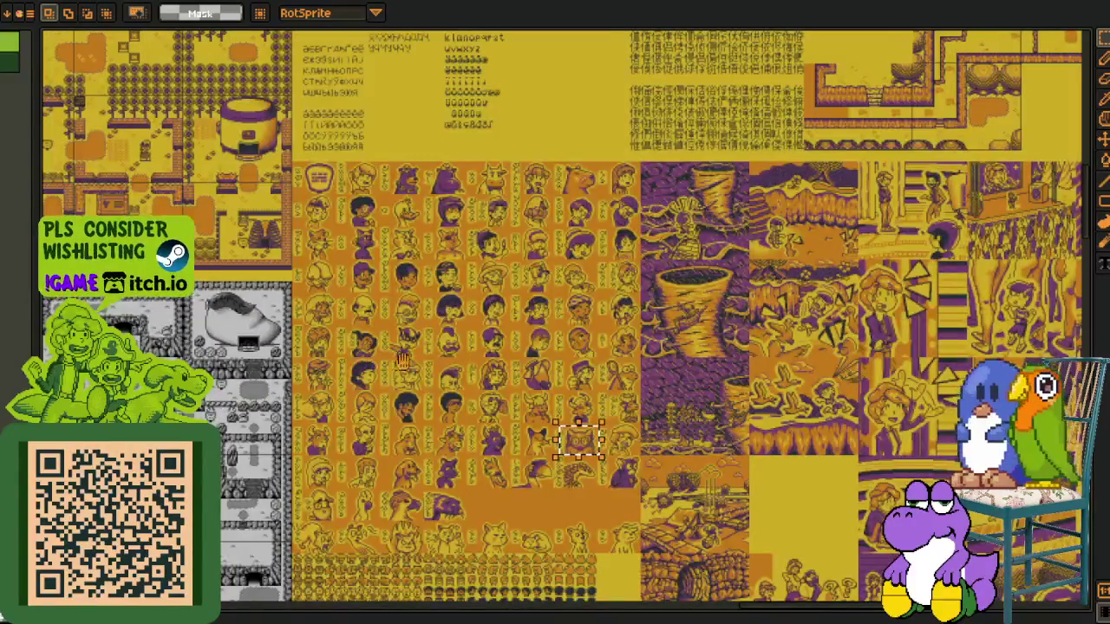
scroll(347, 260, up, 2)
scroll(347, 260, up, 1)
scroll(346, 260, up, 1)
scroll(423, 176, left, 3)
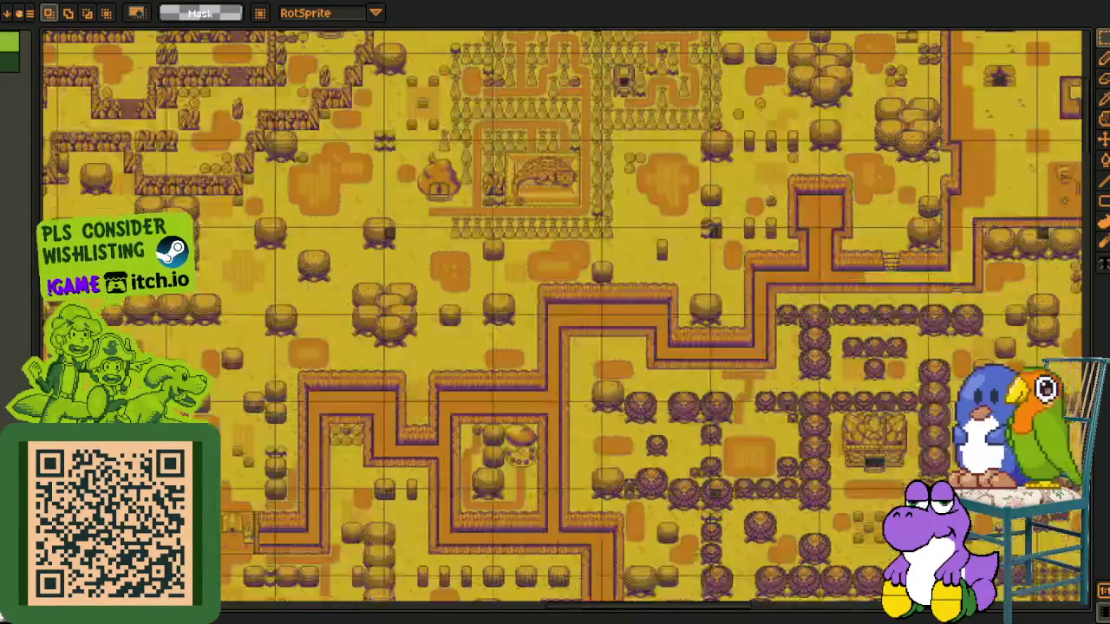
scroll(422, 176, up, 1)
scroll(422, 176, up, 1)
scroll(422, 176, up, 1)
mouse_move(422, 176)
mouse_down()
mouse_move(841, 495)
mouse_move(630, 447)
mouse_up()
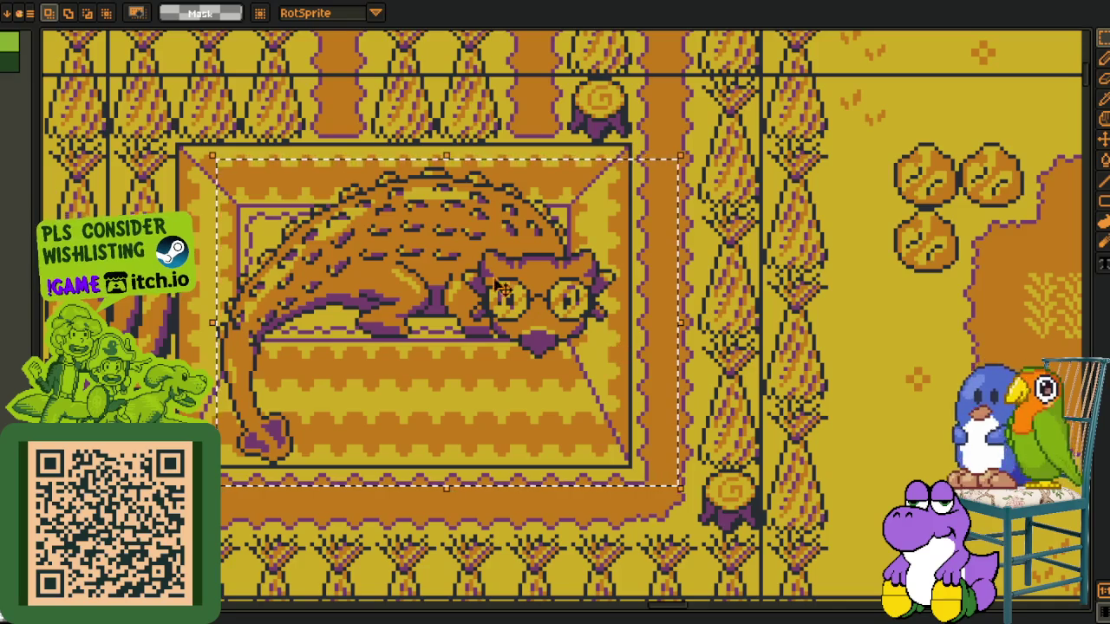
Reselect the owl portrait cell, clearing and redrawing the selection with Ctrl+D
scroll(546, 338, down, 3)
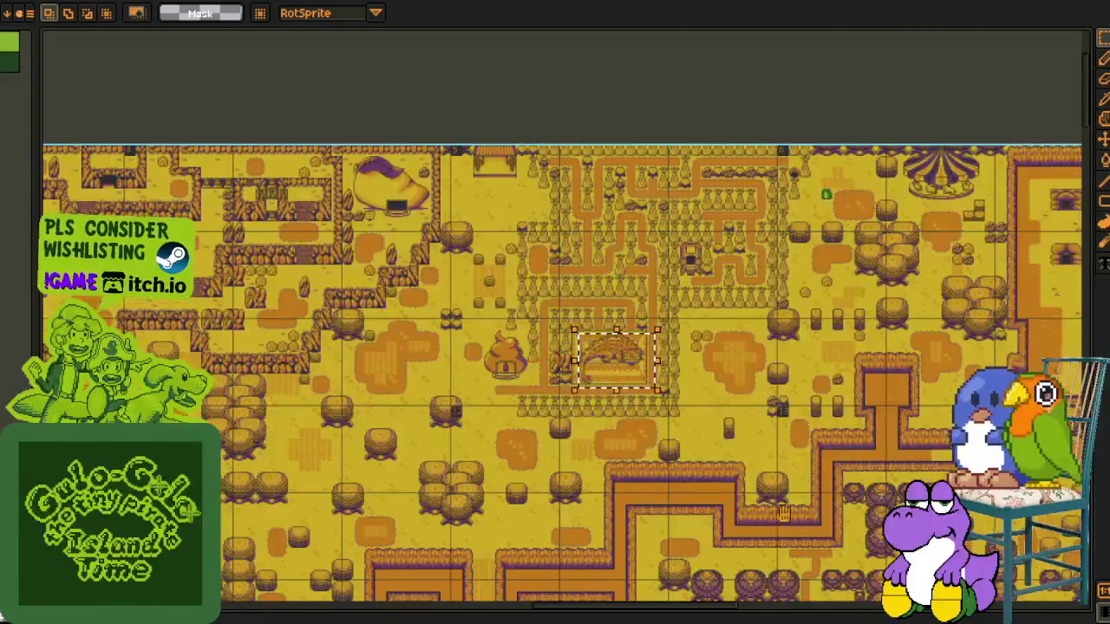
scroll(537, 339, down, 3)
scroll(524, 339, down, 10)
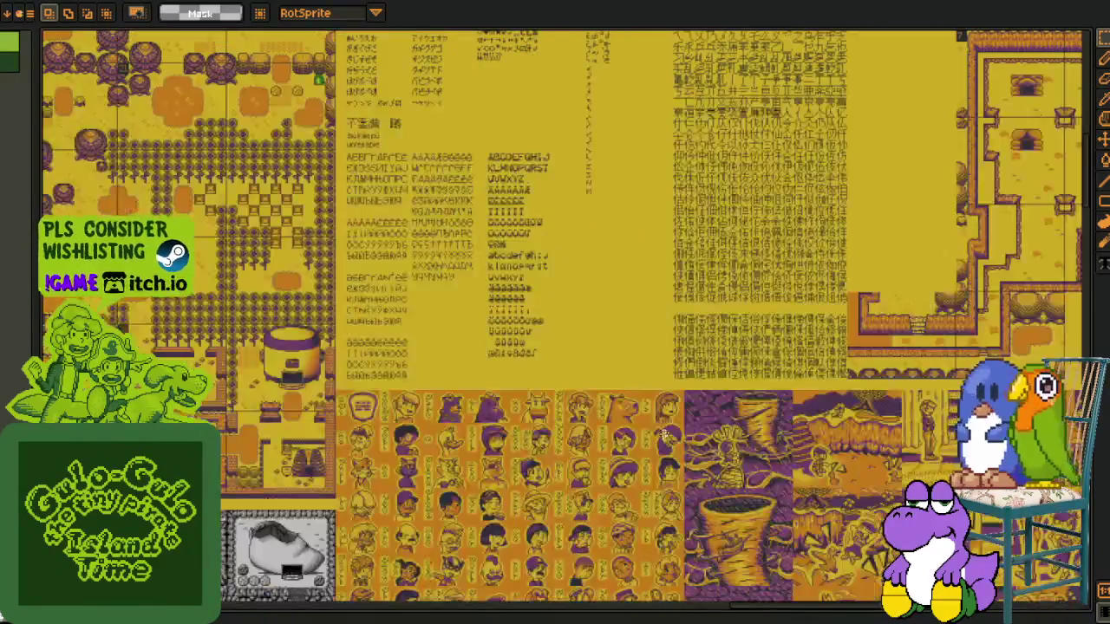
scroll(523, 339, right, 5)
scroll(520, 472, up, 3)
scroll(521, 473, down, 1)
drag(382, 236, 587, 422)
scroll(582, 422, up, 2)
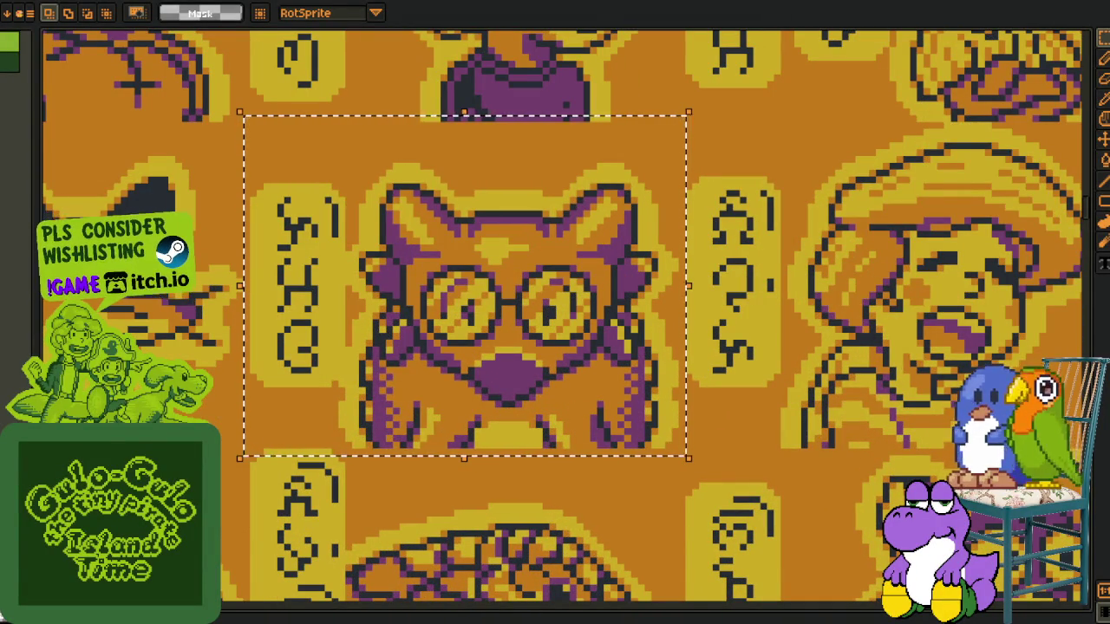
key(ctrl+d)
scroll(620, 532, down, 1)
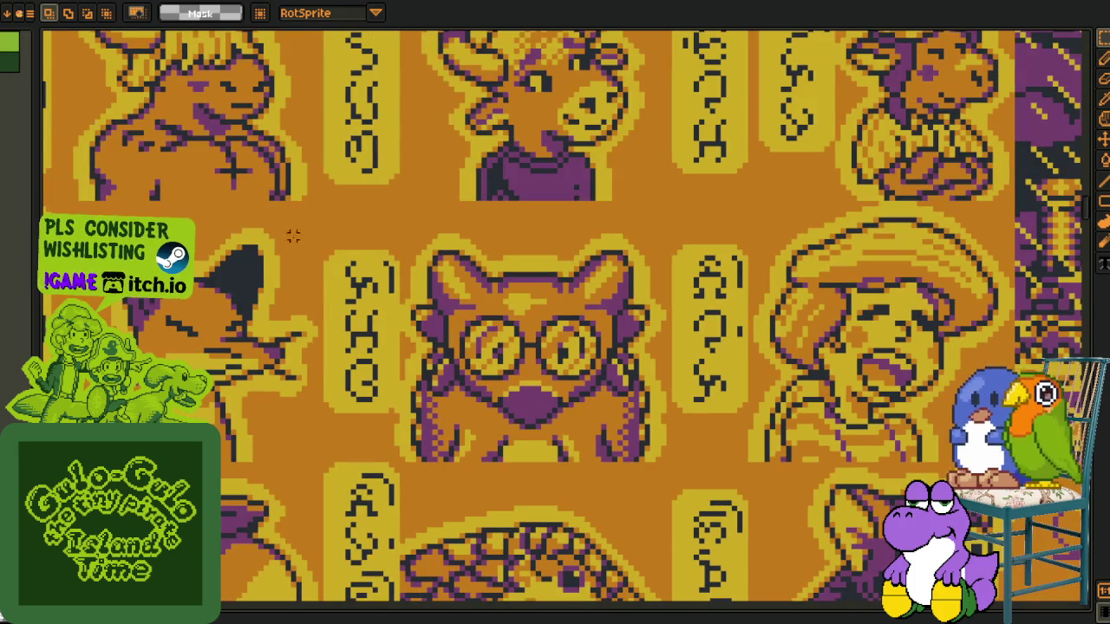
drag(310, 206, 666, 465)
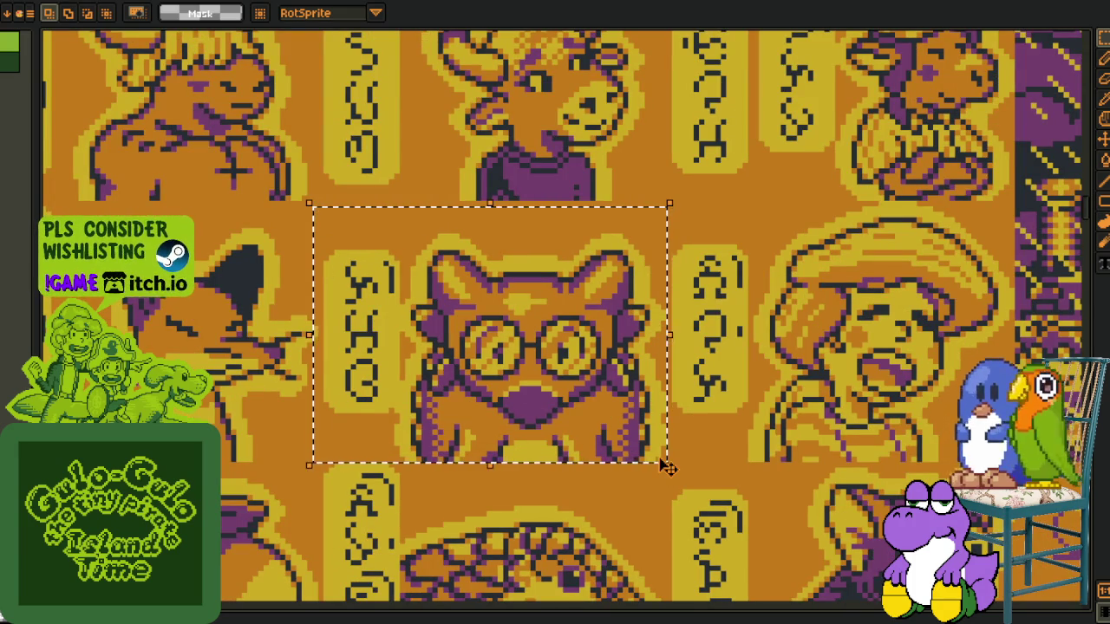
mouse_move(433, 502)
mouse_down()
mouse_move(535, 466)
mouse_move(503, 428)
mouse_move(471, 459)
mouse_move(456, 442)
mouse_move(502, 420)
mouse_move(527, 422)
mouse_move(498, 460)
mouse_up()
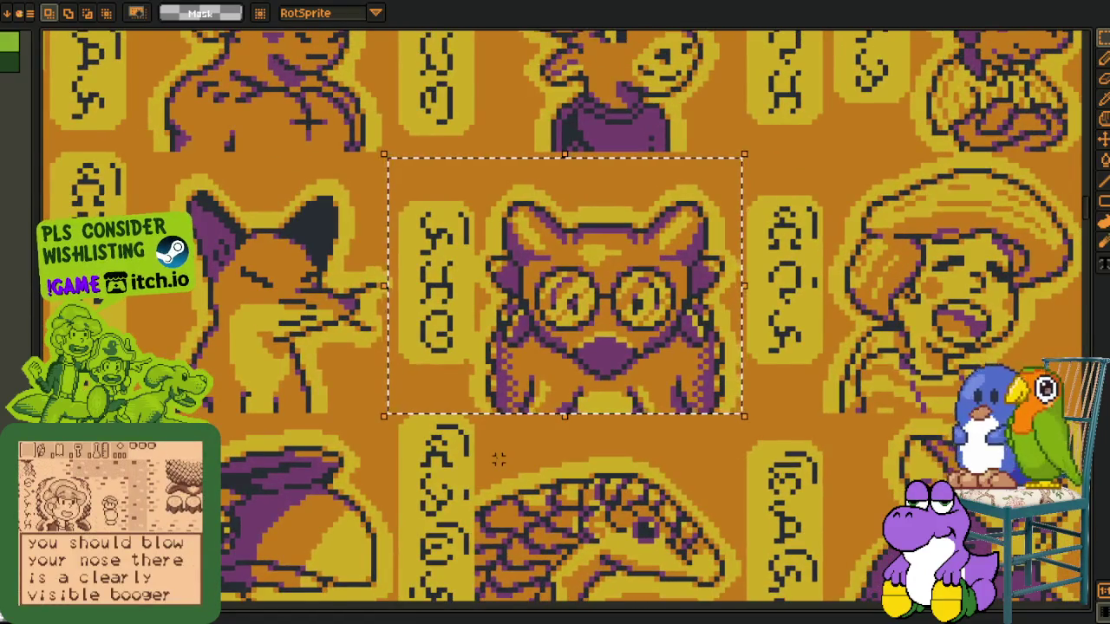
Select the beaver portrait, then the phoenix portrait
scroll(498, 459, down, 2)
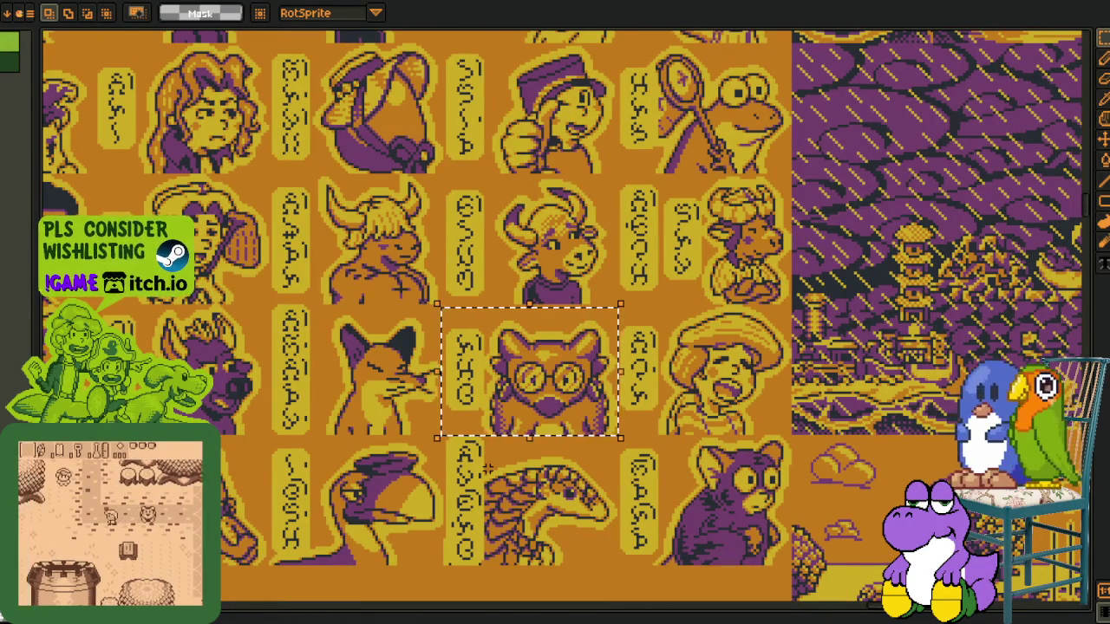
scroll(491, 498, down, 1)
scroll(491, 497, up, 1)
scroll(491, 498, up, 1)
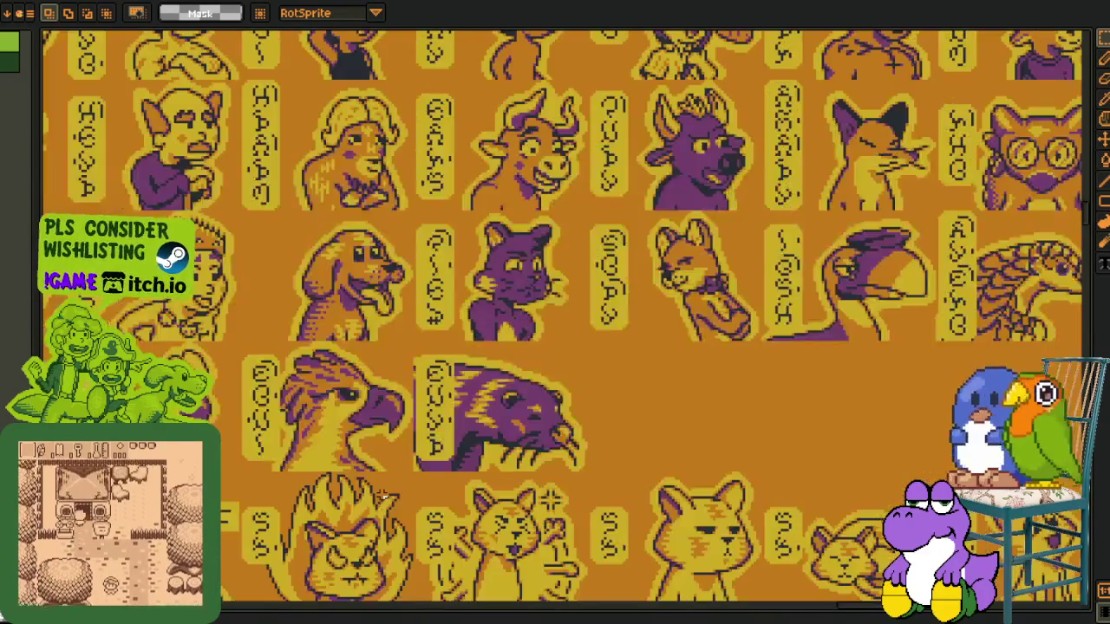
scroll(568, 399, up, 1)
scroll(568, 399, up, 1)
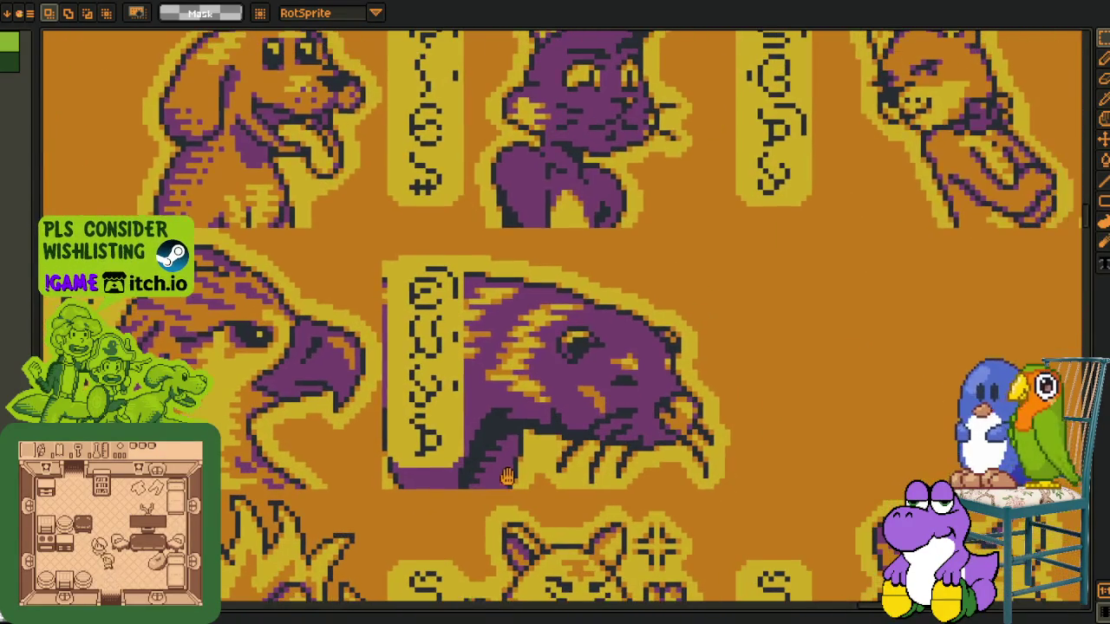
drag(367, 222, 643, 419)
scroll(758, 498, down, 1)
scroll(607, 390, up, 1)
drag(241, 230, 642, 518)
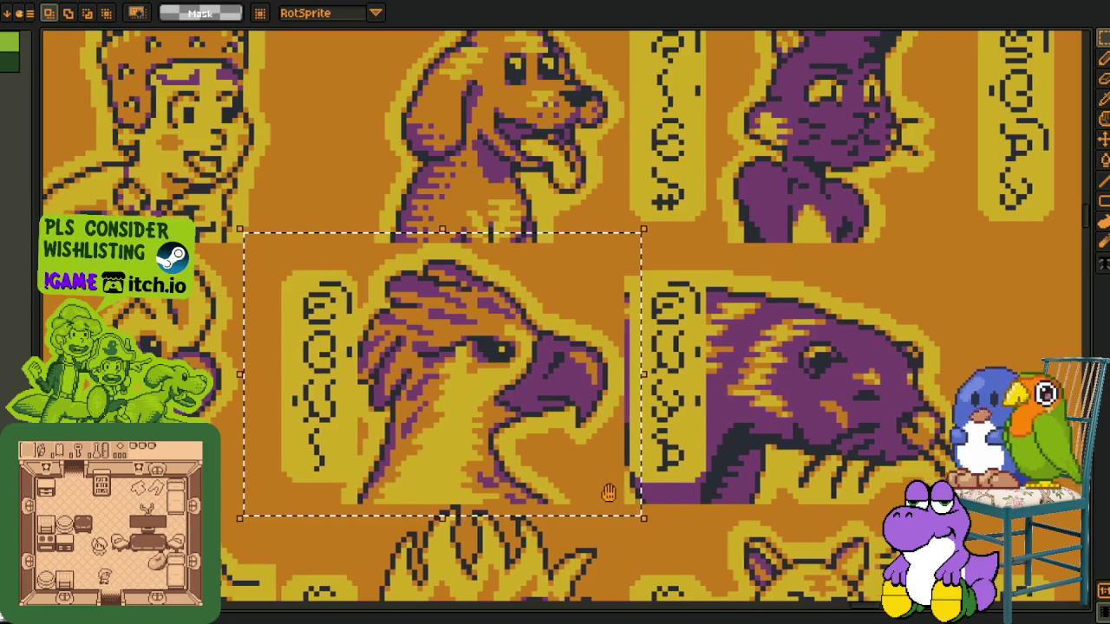
Mark out the capybara portrait tile
scroll(564, 299, down, 1)
scroll(564, 299, down, 1)
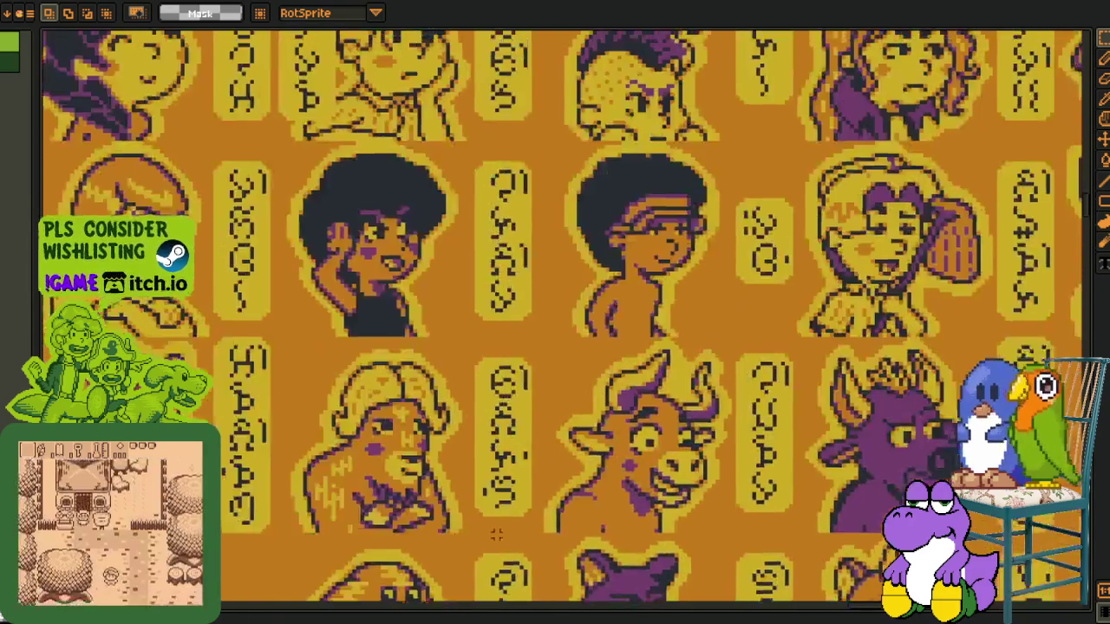
scroll(565, 299, down, 1)
scroll(520, 390, down, 1)
scroll(438, 505, up, 1)
drag(437, 505, 251, 607)
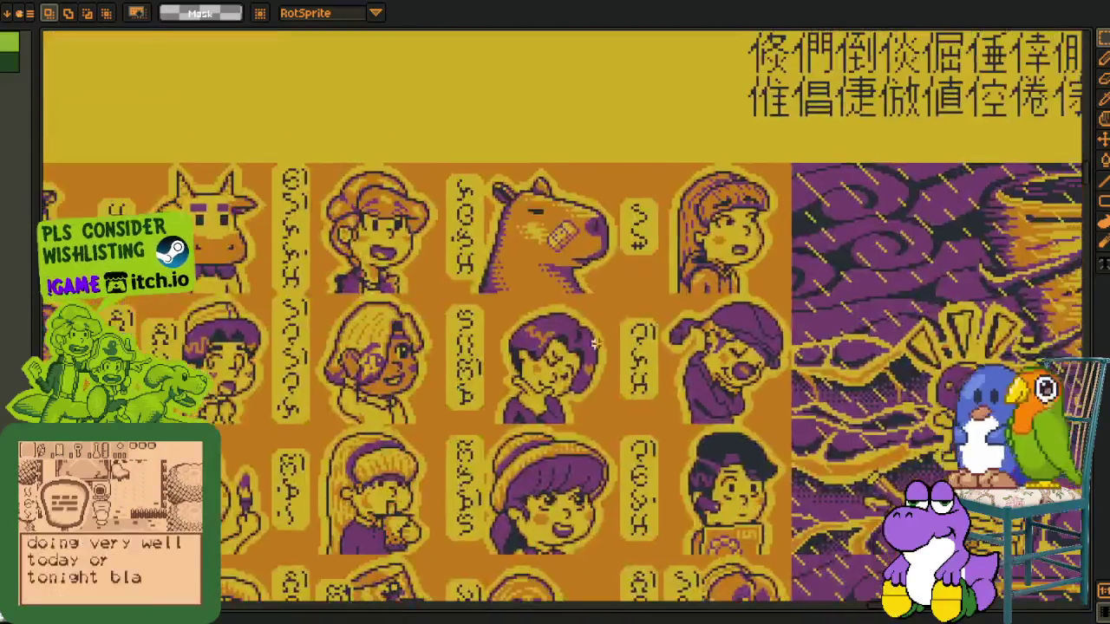
scroll(520, 225, up, 1)
scroll(520, 225, up, 1)
drag(309, 76, 651, 289)
Select the duck portrait tile
scroll(709, 246, down, 2)
scroll(752, 358, down, 2)
scroll(338, 321, up, 2)
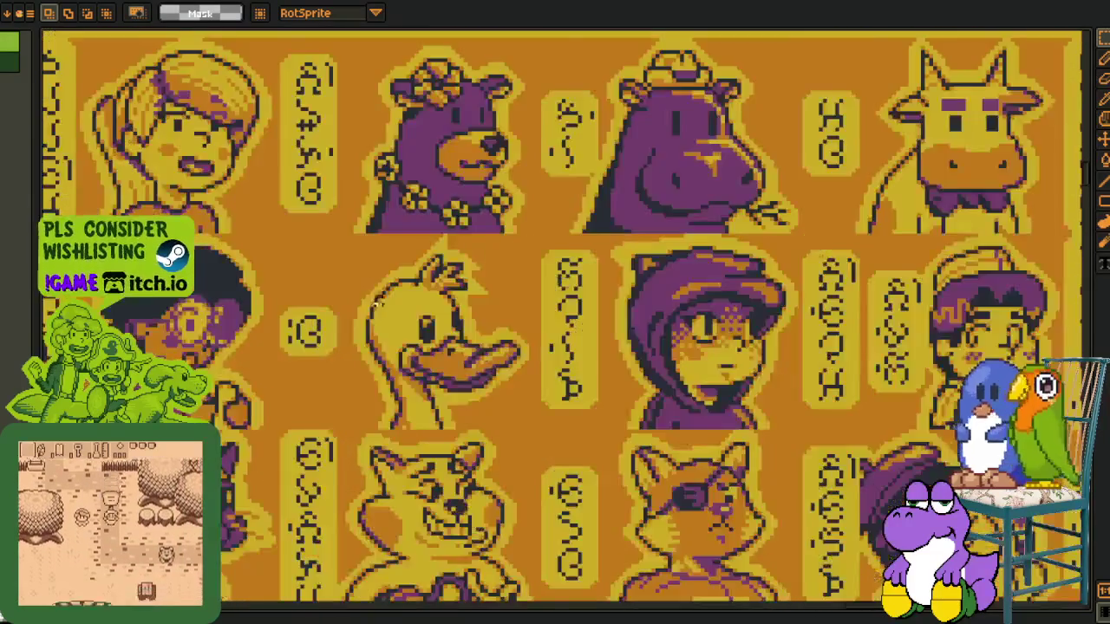
scroll(399, 371, up, 1)
mouse_move(287, 243)
mouse_down()
mouse_move(613, 475)
mouse_move(492, 261)
mouse_up()
scroll(611, 475, down, 3)
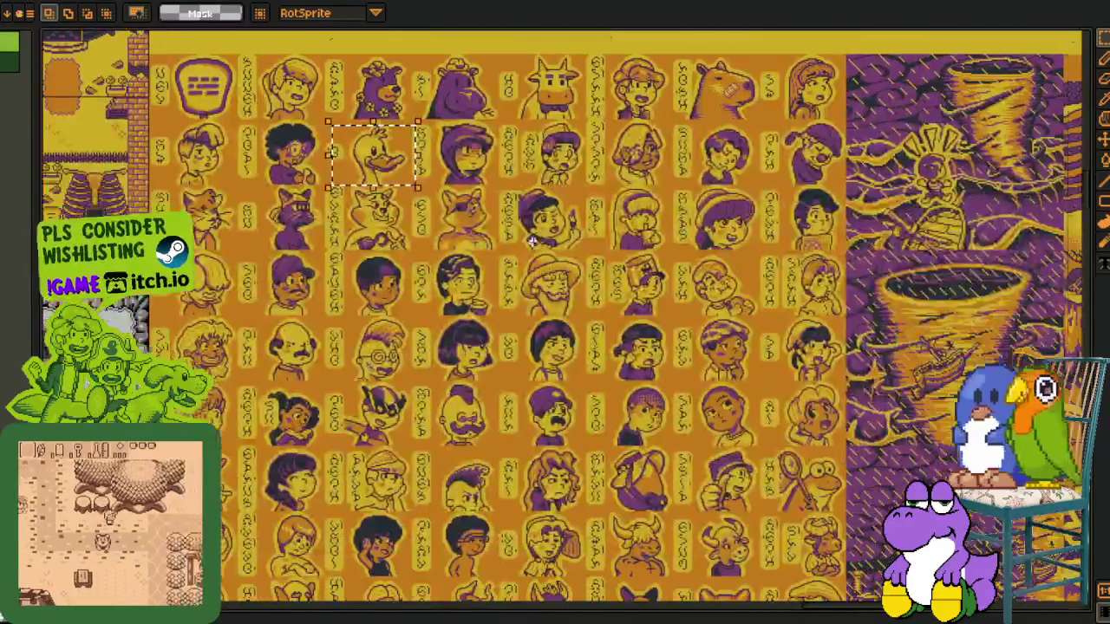
Marquee-select the hat-wearing character's tile, then clear the selection
scroll(491, 260, up, 1)
scroll(491, 261, up, 1)
scroll(492, 261, down, 1)
drag(269, 179, 614, 447)
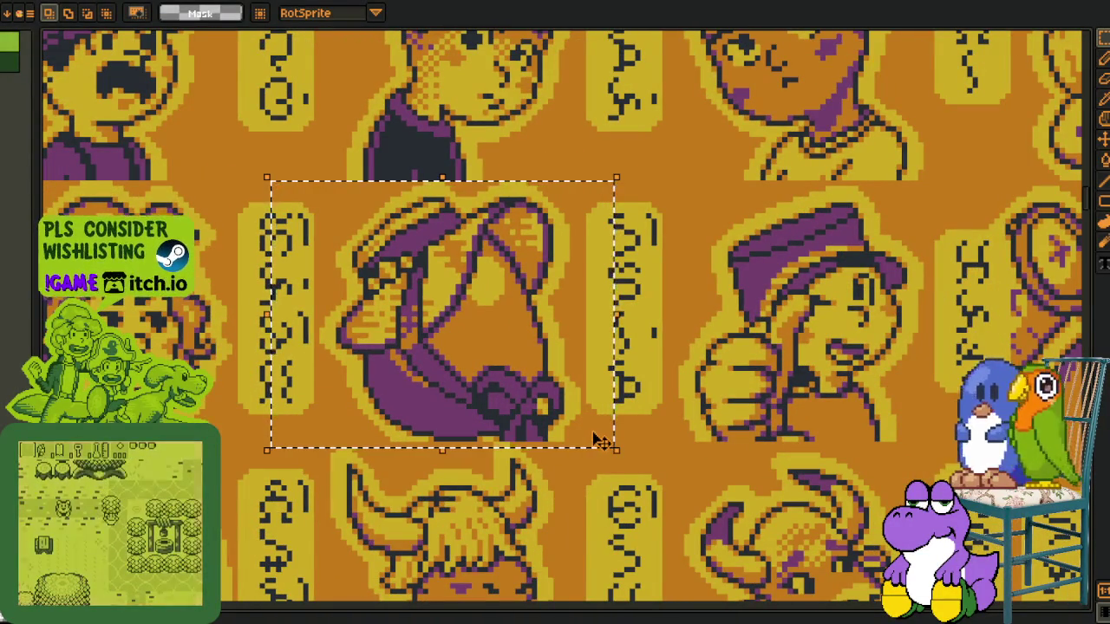
click(534, 390)
Reselect the hat character tile more tightly, then drop the selection
scroll(540, 356, down, 1)
scroll(539, 355, down, 1)
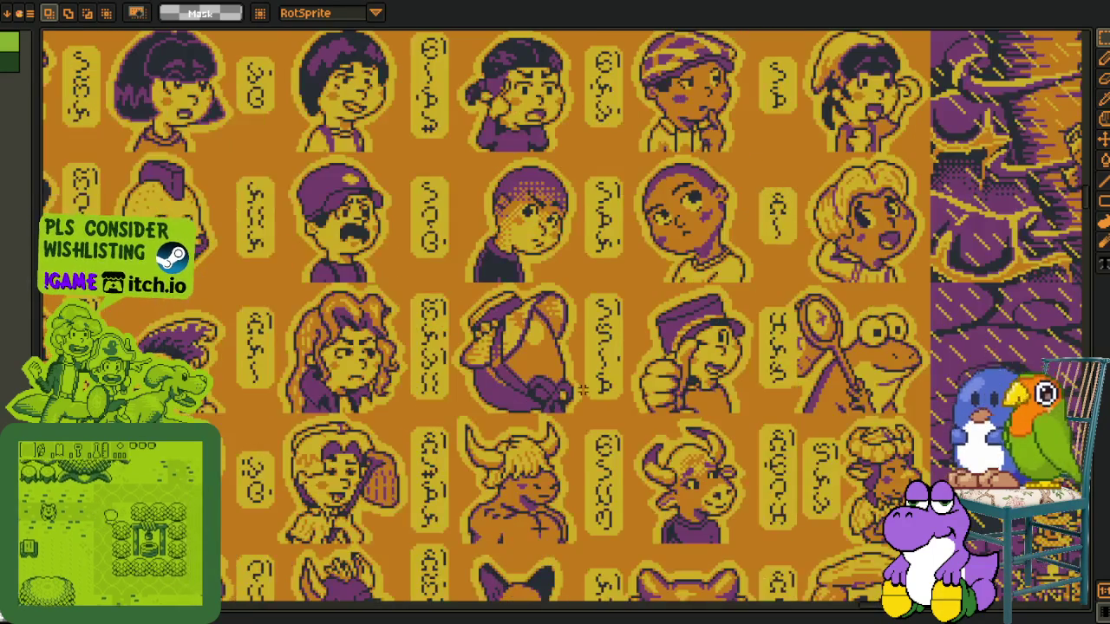
drag(403, 274, 597, 399)
scroll(616, 416, up, 2)
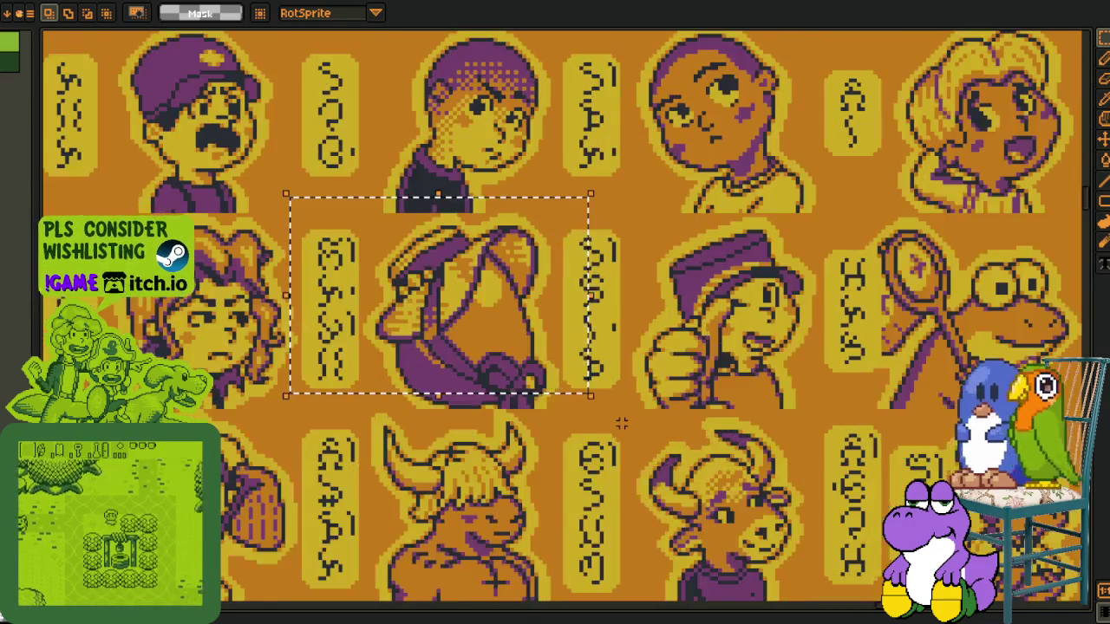
scroll(639, 418, down, 2)
click(641, 422)
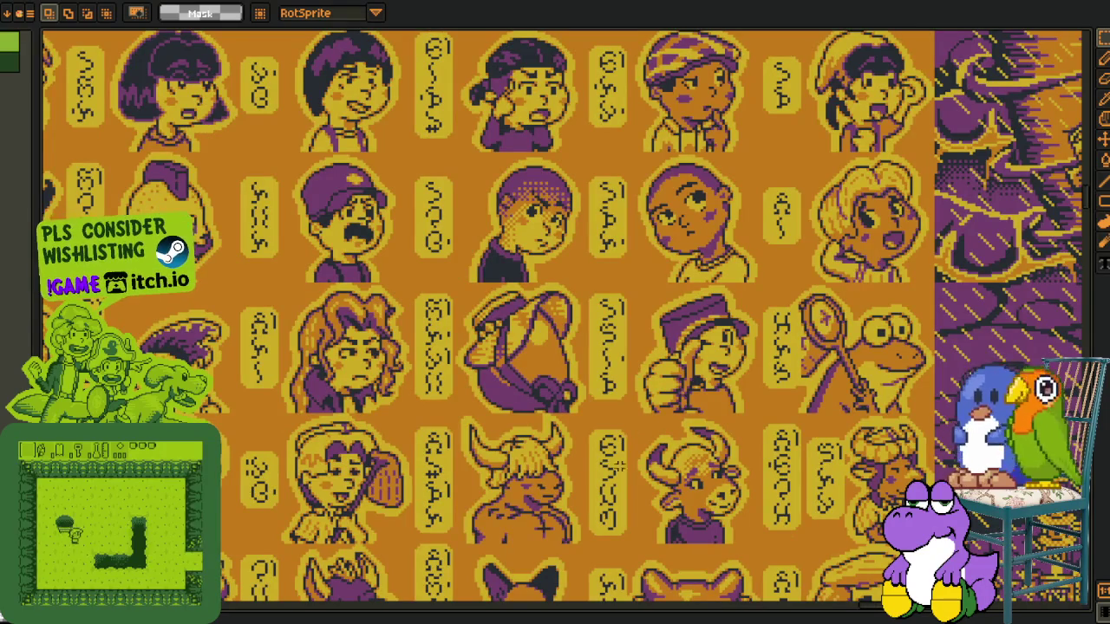
Zoom and pan across the whole sheet to check the orange-and-purple portrait grid
scroll(538, 486, down, 1)
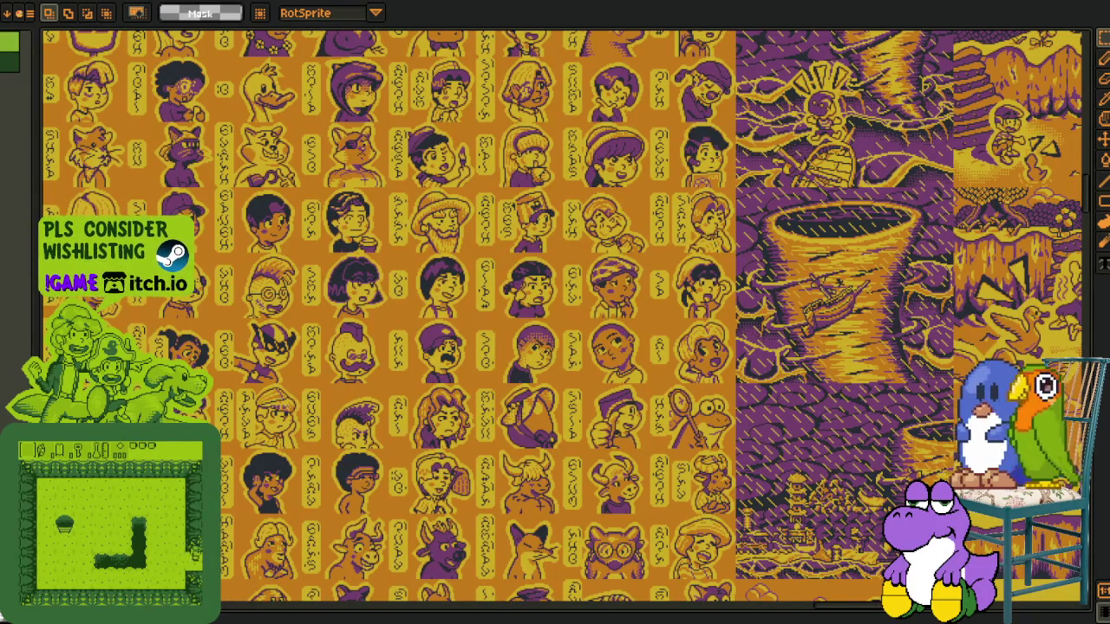
scroll(259, 457, down, 3)
scroll(247, 468, up, 1)
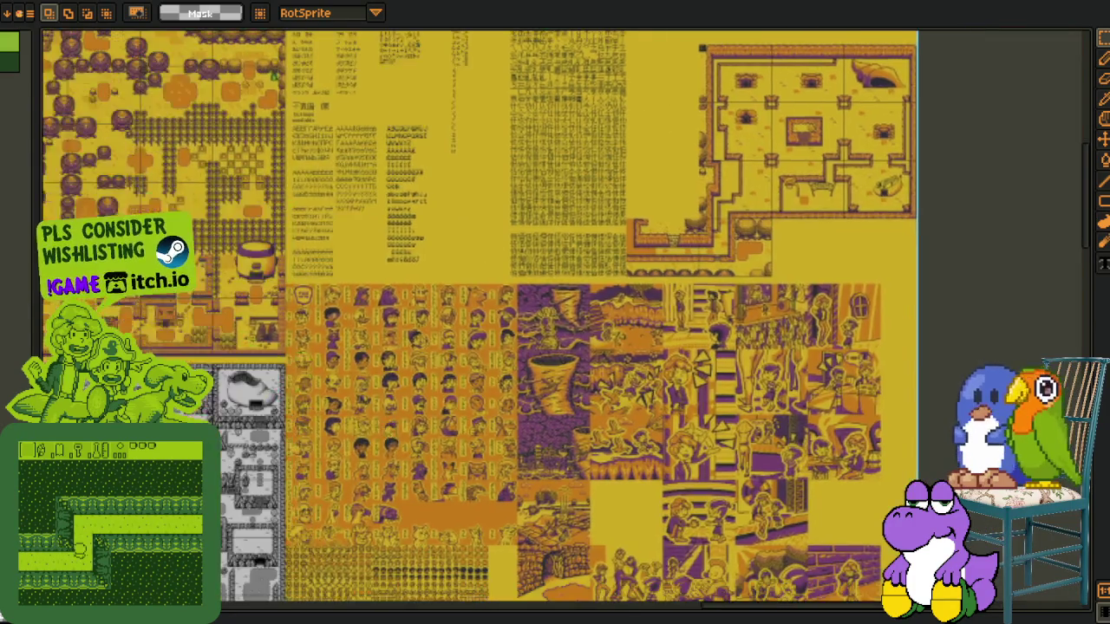
scroll(239, 475, up, 1)
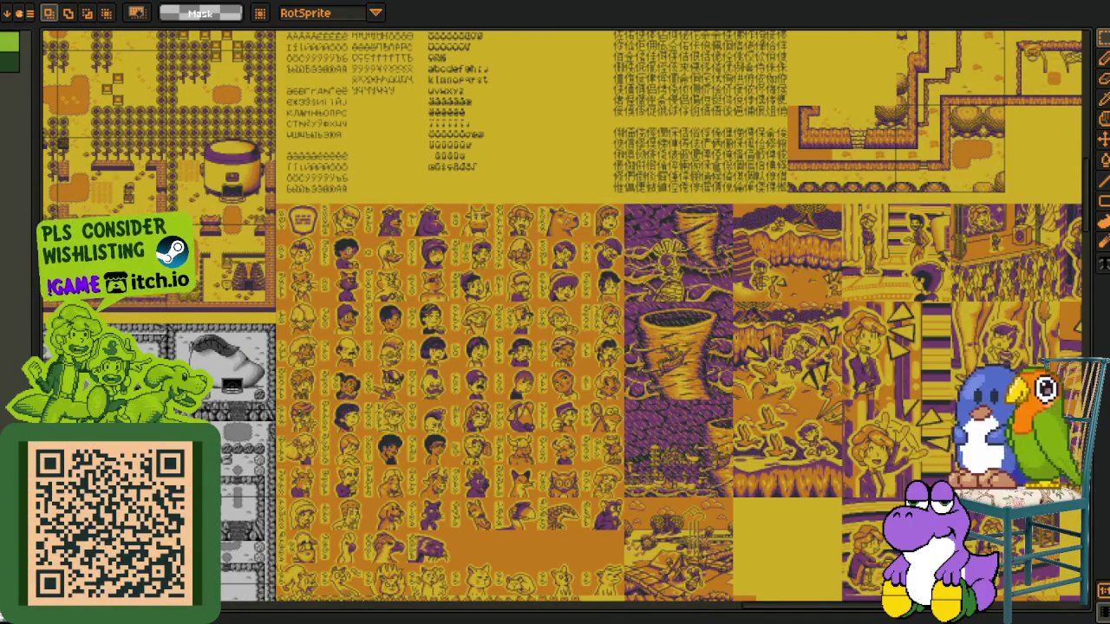
scroll(514, 442, up, 2)
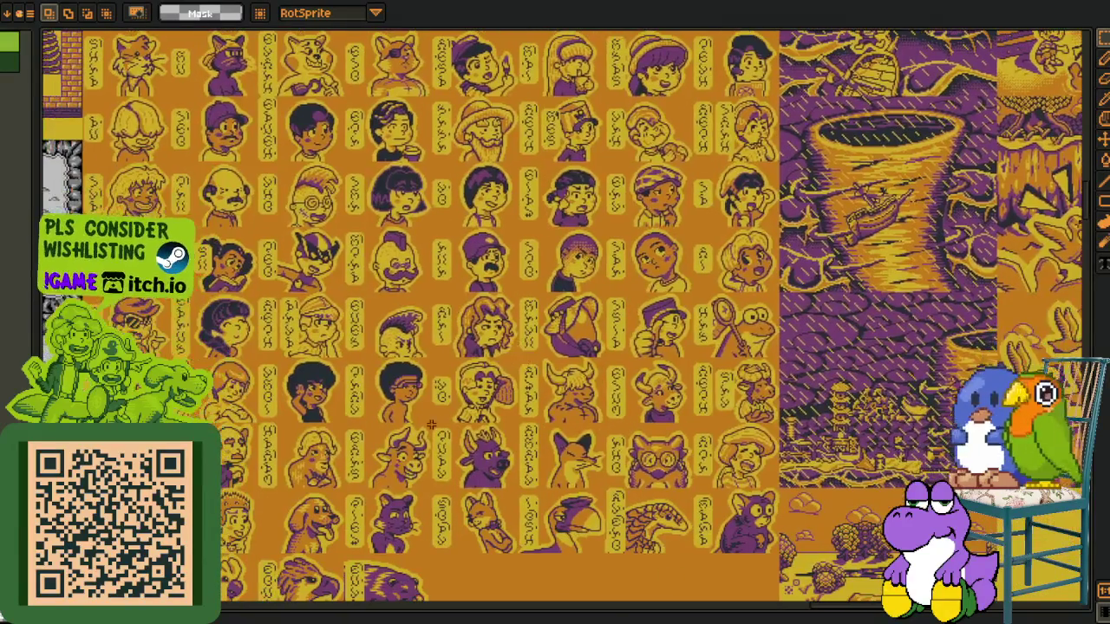
drag(430, 421, 479, 371)
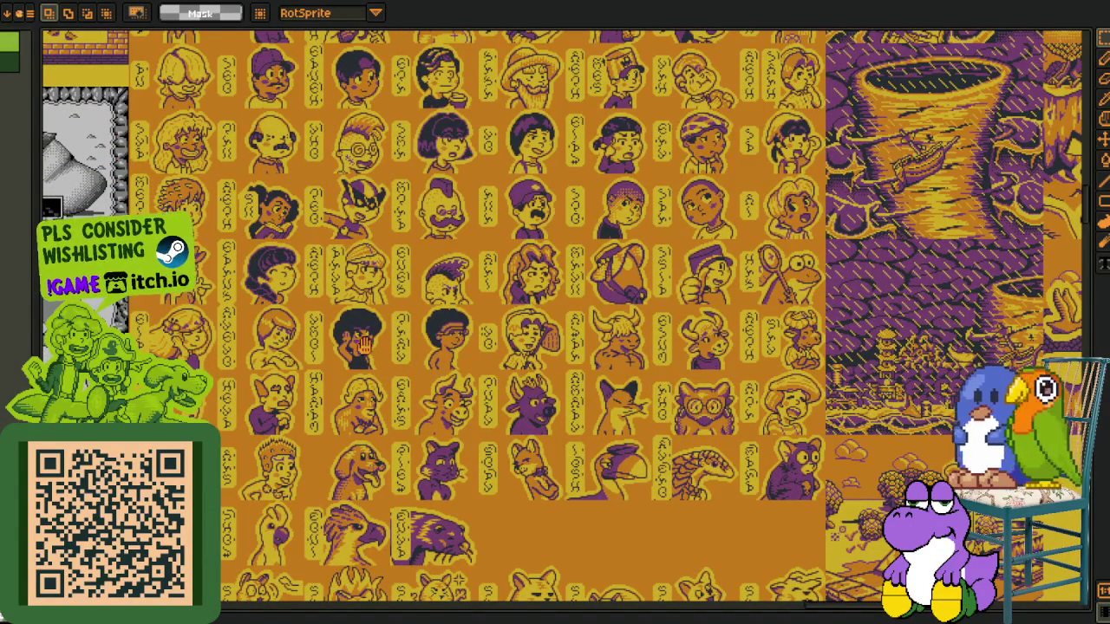
scroll(366, 346, down, 2)
scroll(557, 447, up, 1)
scroll(556, 447, up, 1)
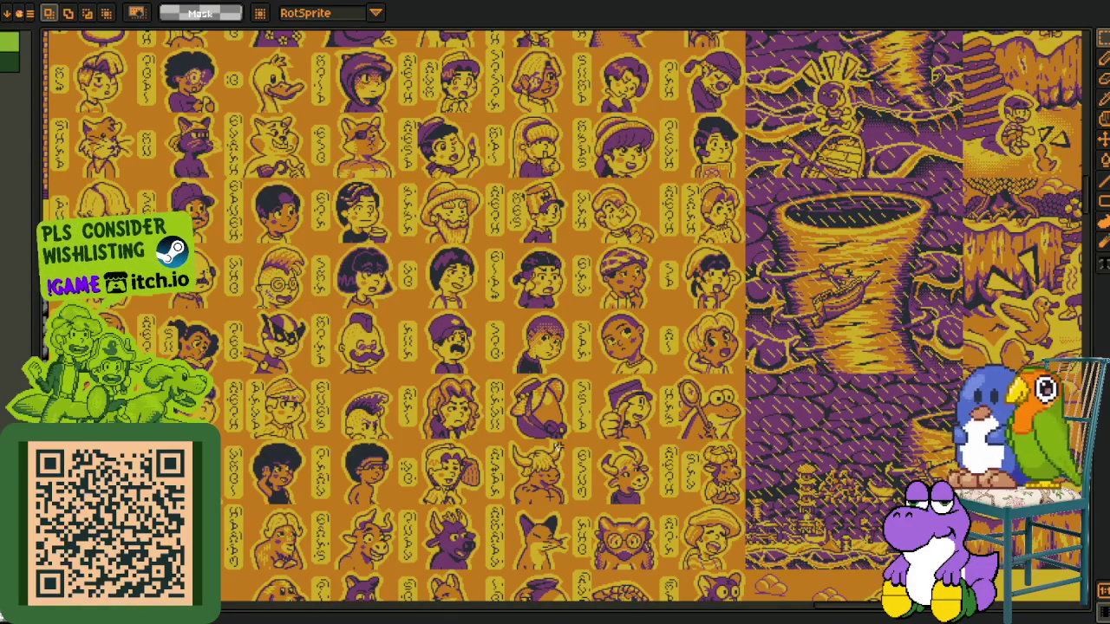
scroll(542, 473, down, 1)
scroll(386, 566, up, 1)
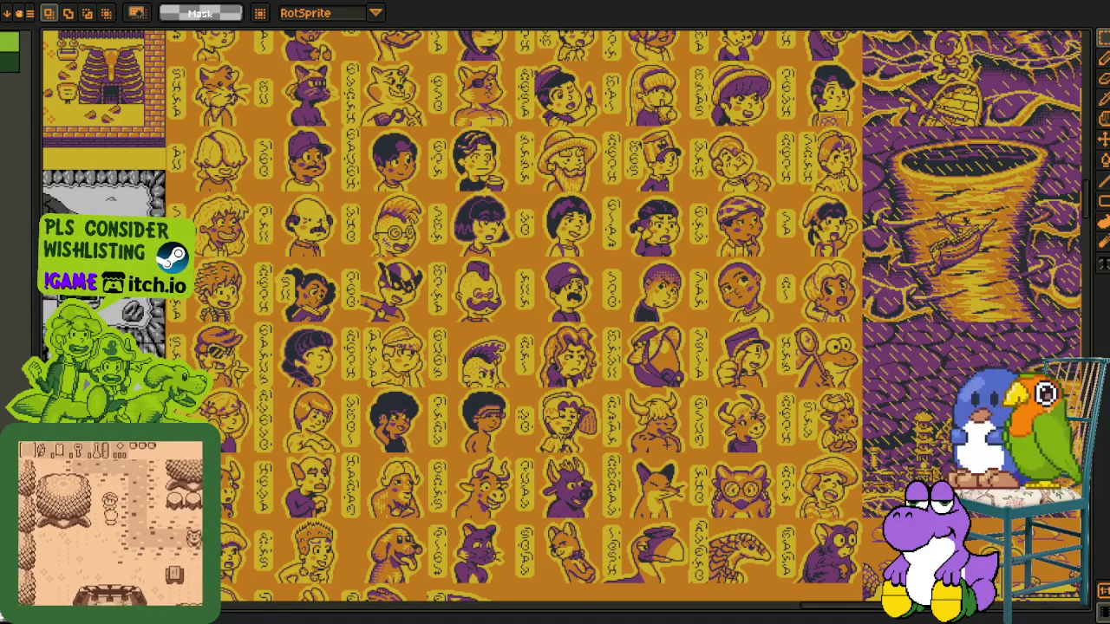
Marquee-select the fox portrait tile in the lower portrait rows
mouse_move(313, 429)
mouse_down()
mouse_move(451, 507)
mouse_move(362, 440)
mouse_up()
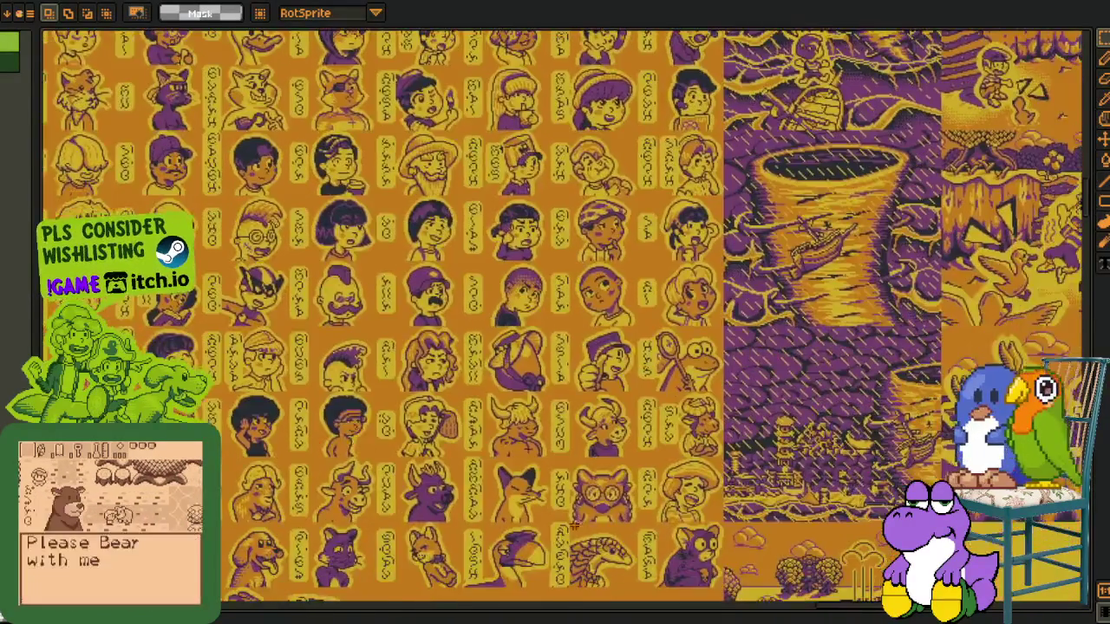
scroll(485, 488, up, 3)
drag(259, 224, 525, 471)
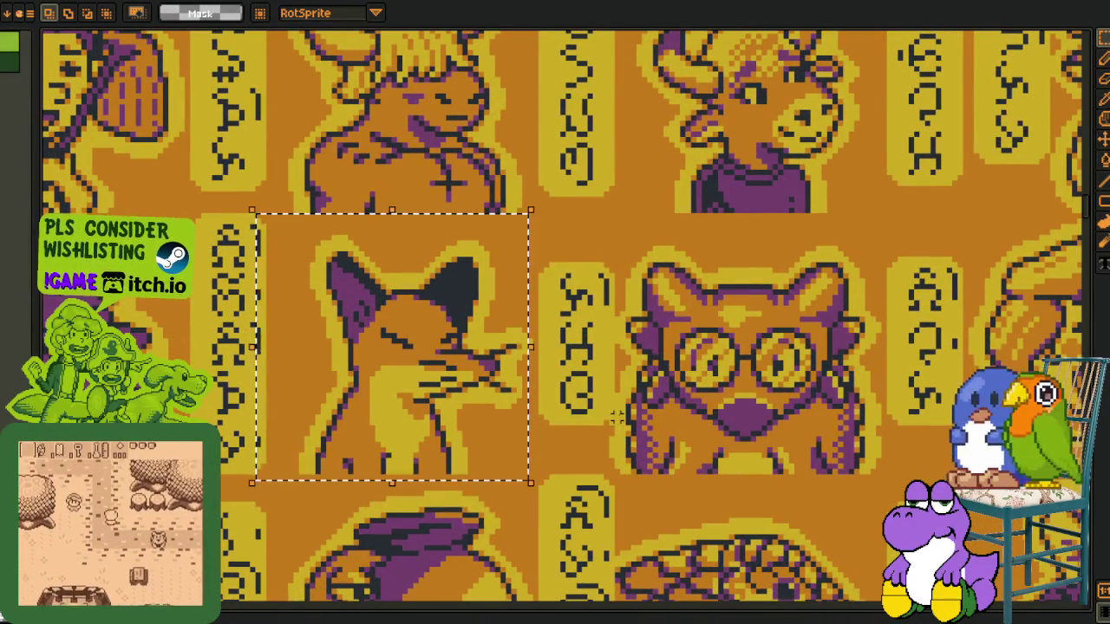
Zoom out to check the portrait layout, then move over to the Godot editor
scroll(636, 409, down, 2)
scroll(634, 407, down, 2)
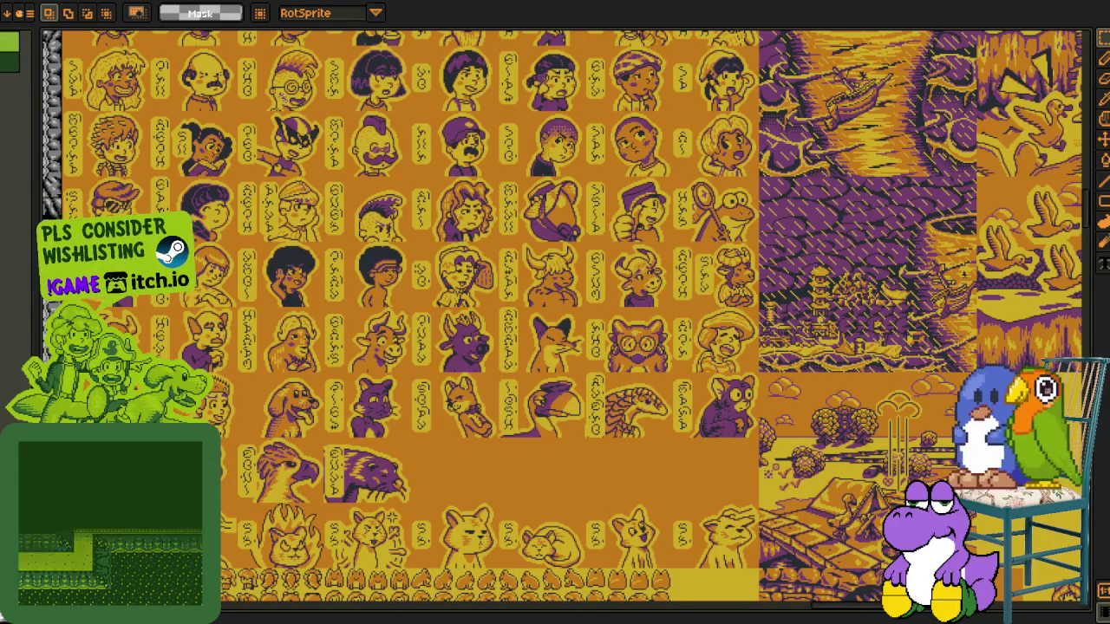
key(alt+Tab)
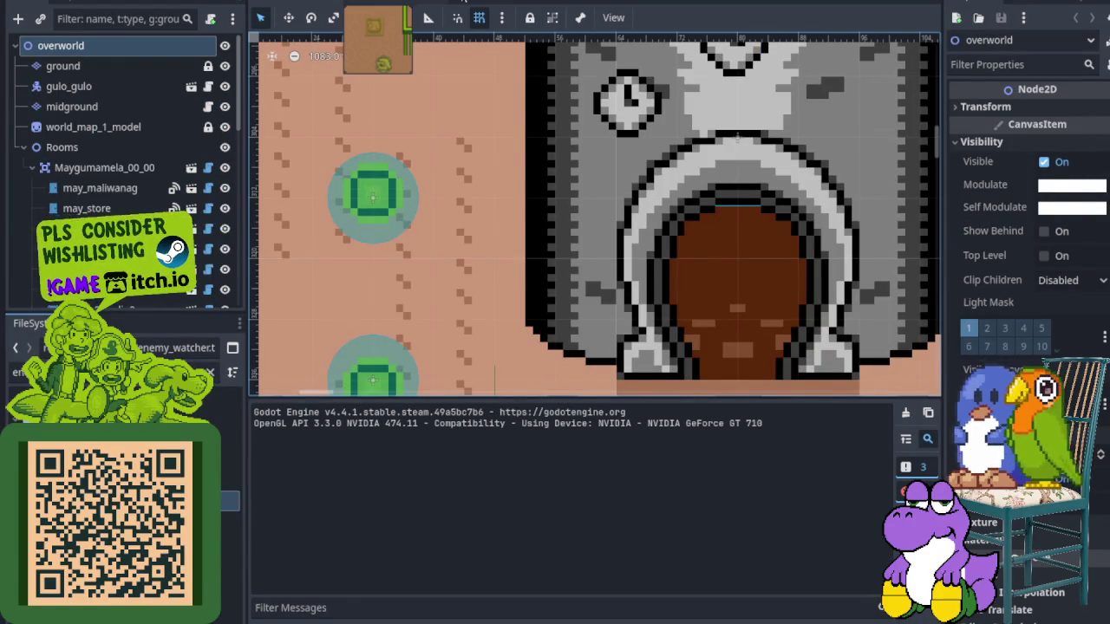
Bring up the dungeon rooms scene and zoom the 2D viewport over it
click(381, 2)
mouse_move(377, 17)
click(492, 2)
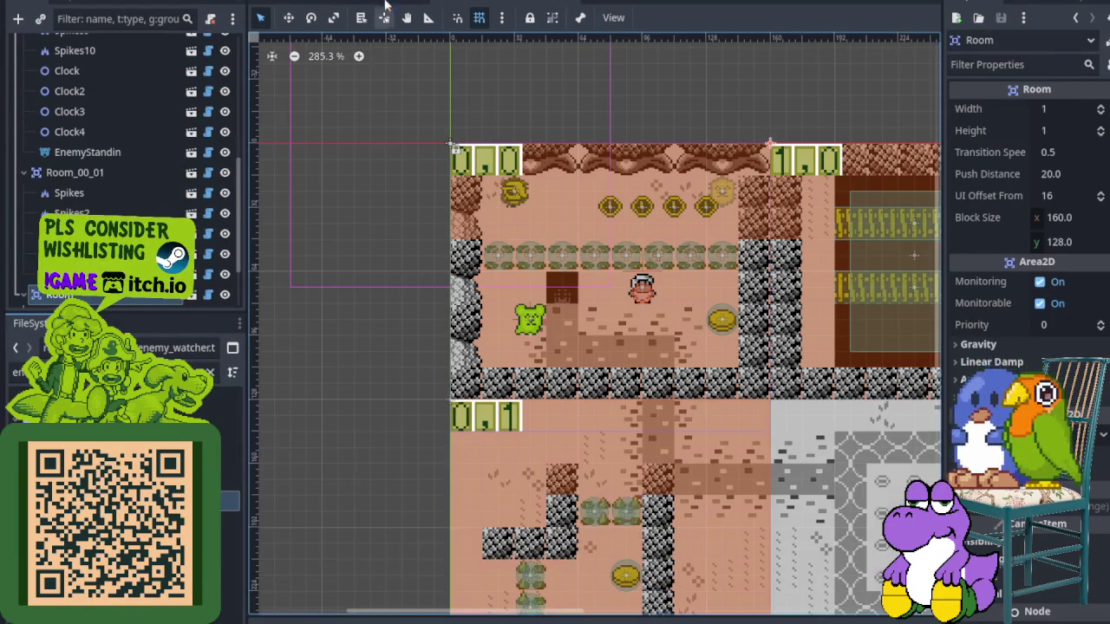
scroll(517, 190, down, 2)
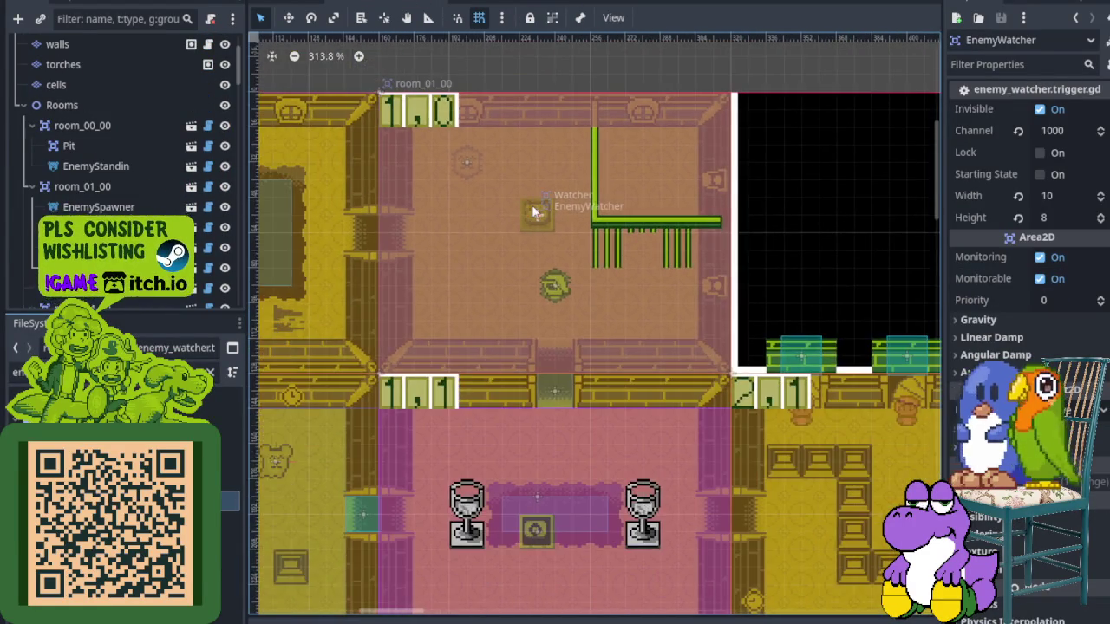
scroll(520, 186, down, 3)
scroll(522, 184, down, 3)
scroll(524, 180, down, 2)
scroll(525, 173, down, 2)
scroll(632, 308, down, 1)
scroll(545, 293, up, 1)
scroll(615, 371, up, 2)
Pan and zoom across rooms 1,0 through 3,4 and the channel-1000 EnemyWatcher trigger
scroll(617, 347, right, 3)
scroll(607, 294, up, 1)
scroll(576, 247, right, 1)
scroll(577, 247, up, 1)
scroll(572, 255, up, 1)
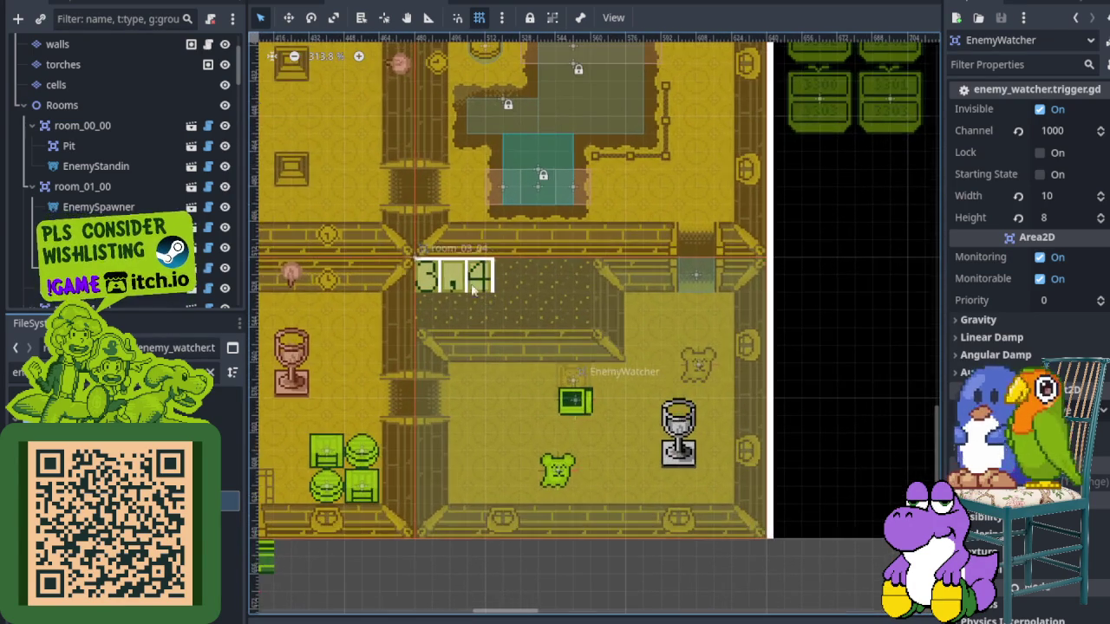
scroll(538, 357, up, 1)
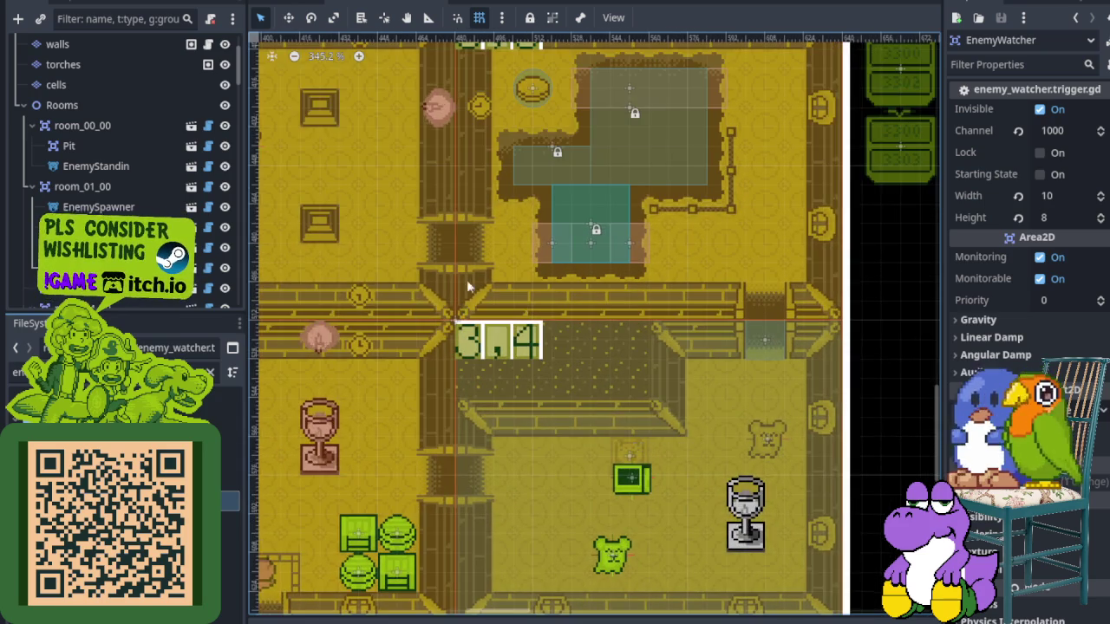
scroll(594, 415, down, 2)
scroll(626, 380, up, 1)
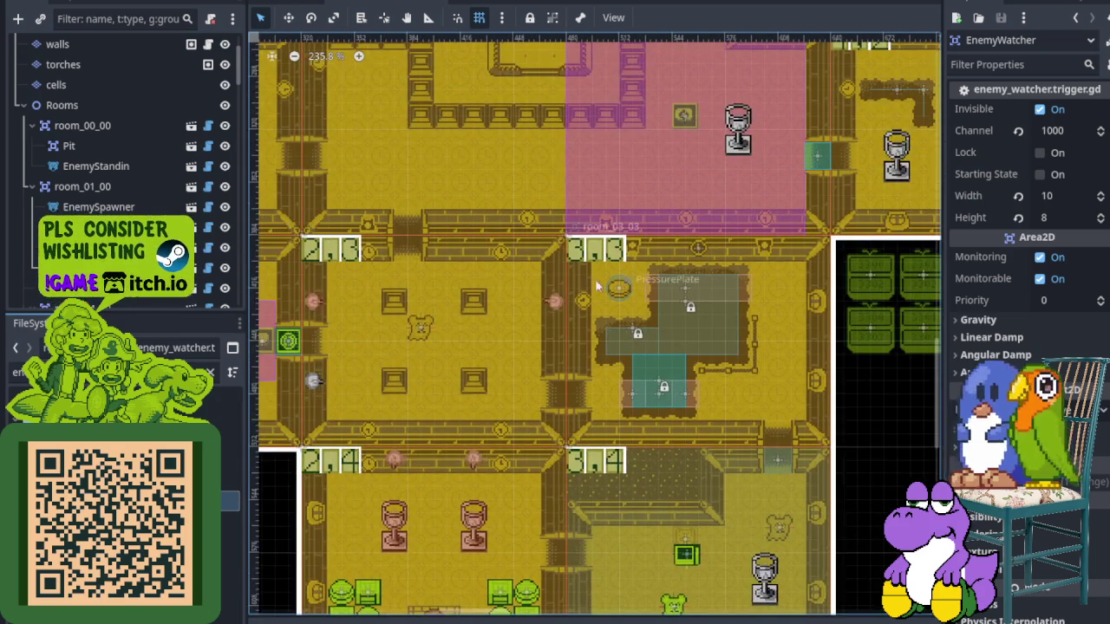
scroll(626, 379, down, 1)
scroll(471, 295, up, 2)
scroll(471, 292, up, 2)
scroll(470, 292, up, 3)
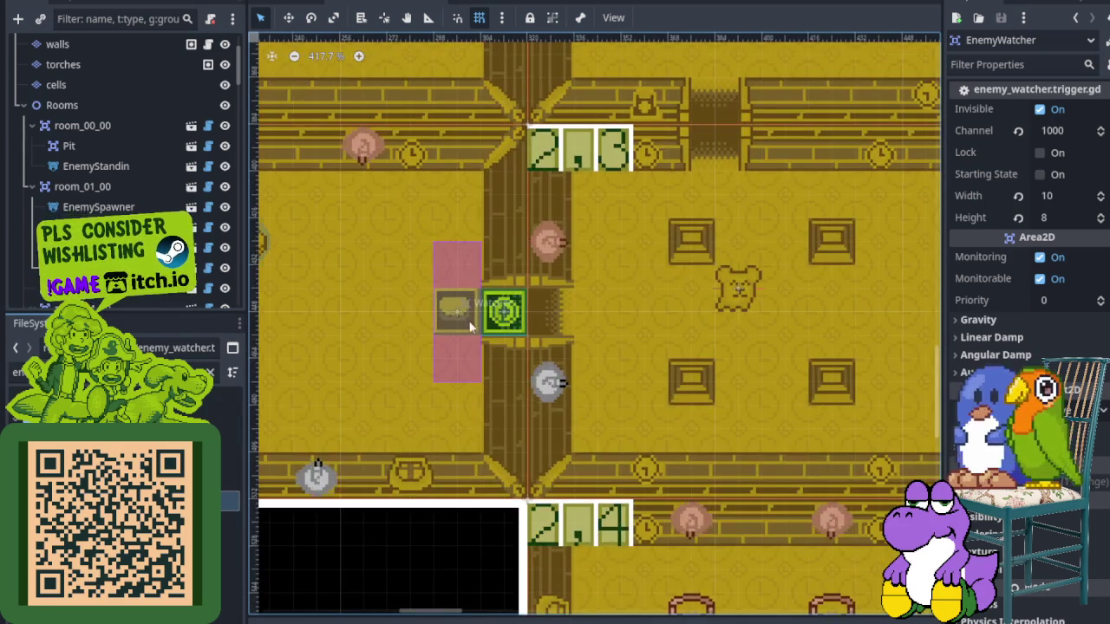
scroll(473, 295, down, 4)
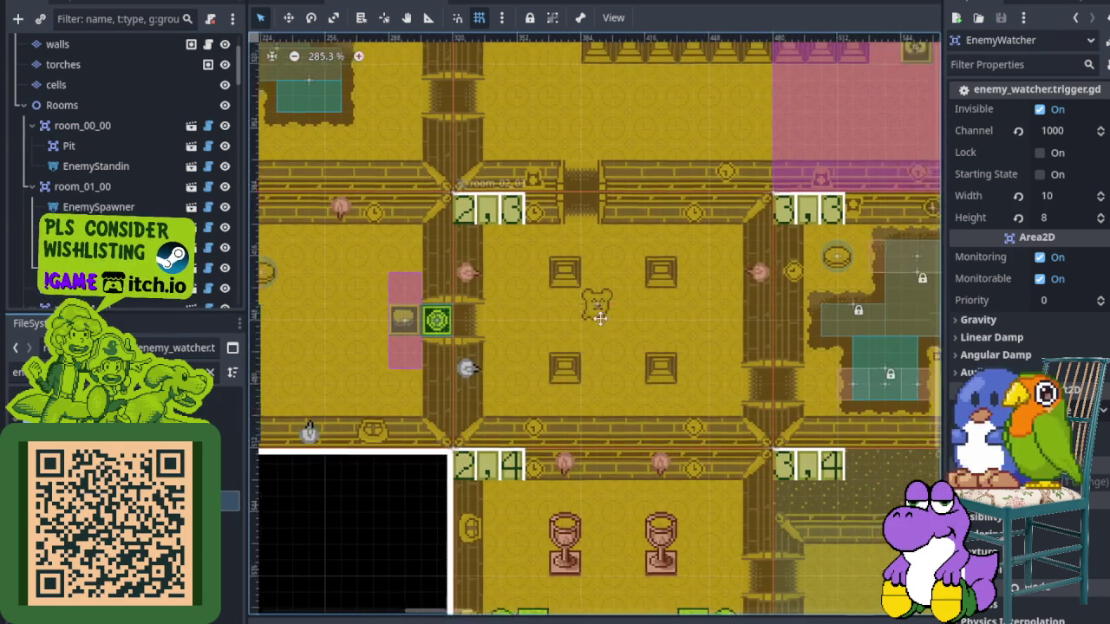